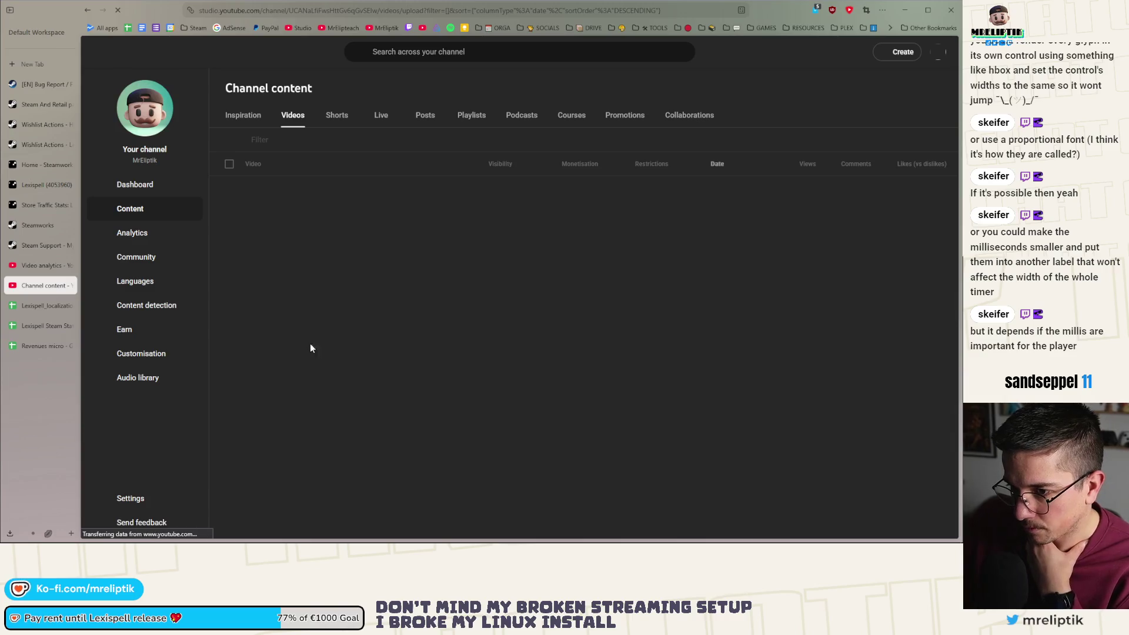
Open the subtractive game design video's analytics and review its Audience and Revenue tabs.
scroll(370, 333, "down", 5)
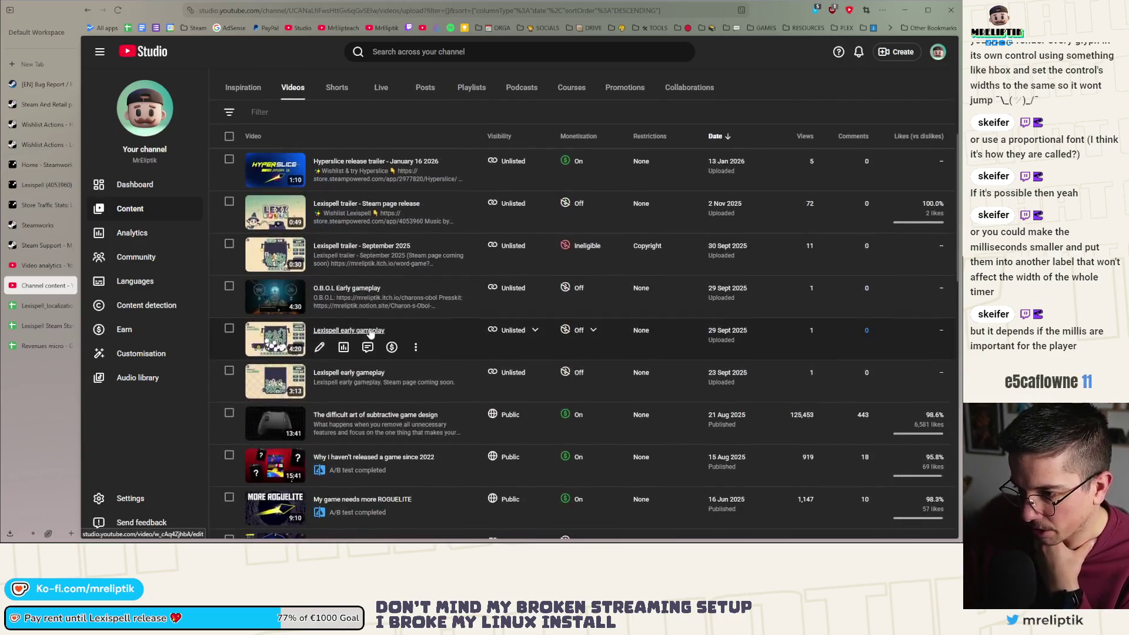
left_click(344, 238)
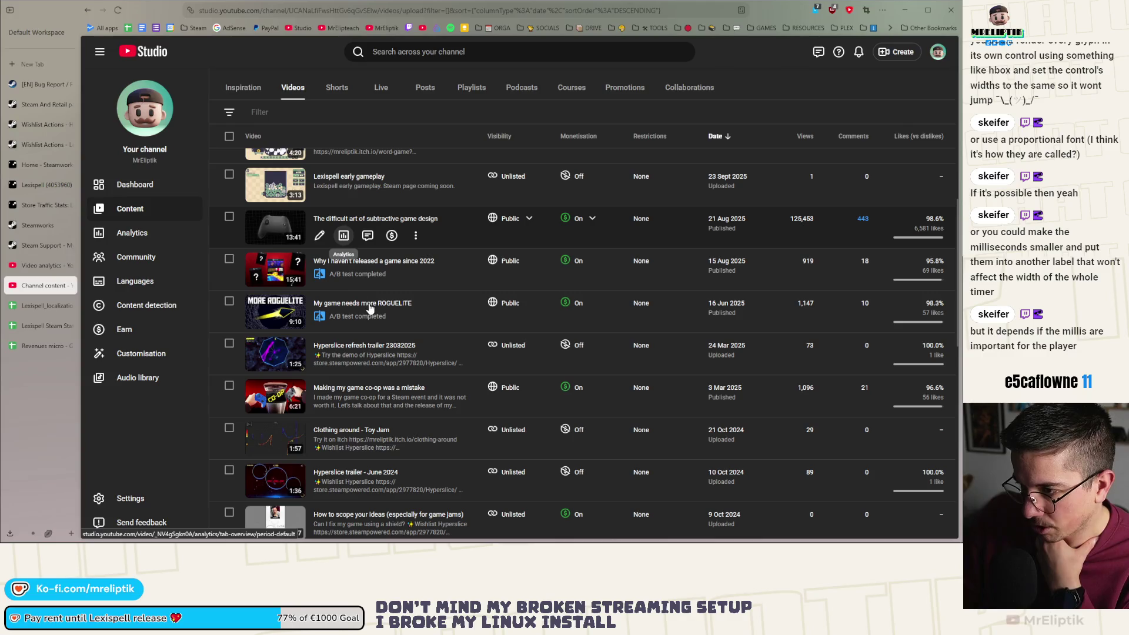
left_click(395, 121)
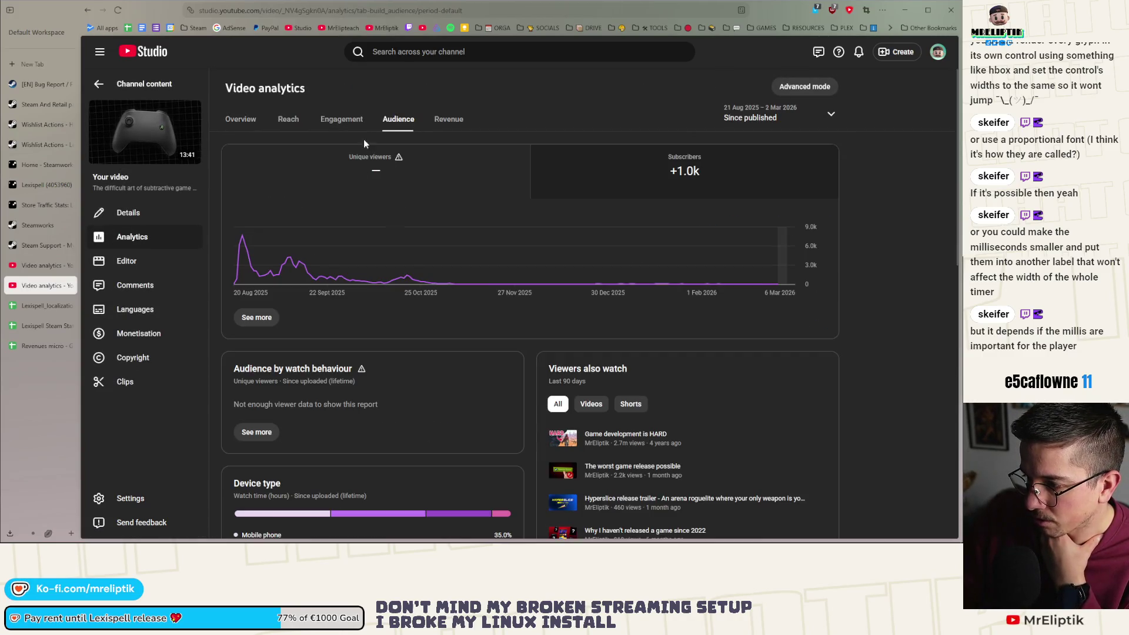
left_click(447, 124)
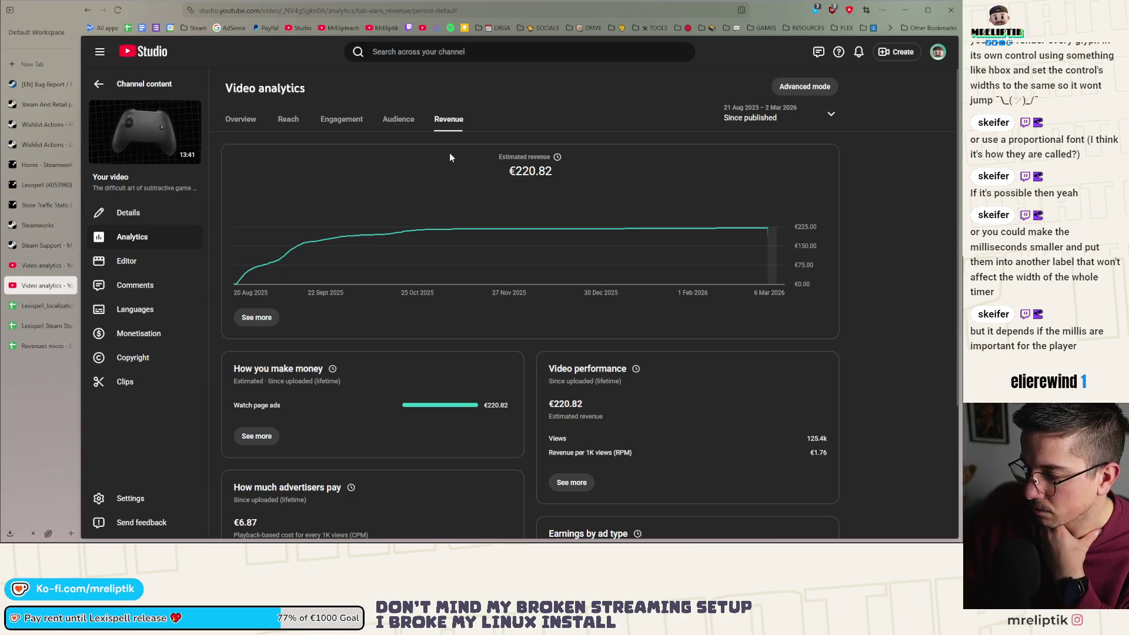
Check the Linux video's overview statistics, then return to the subtractive design video's revenue.
left_click(38, 265)
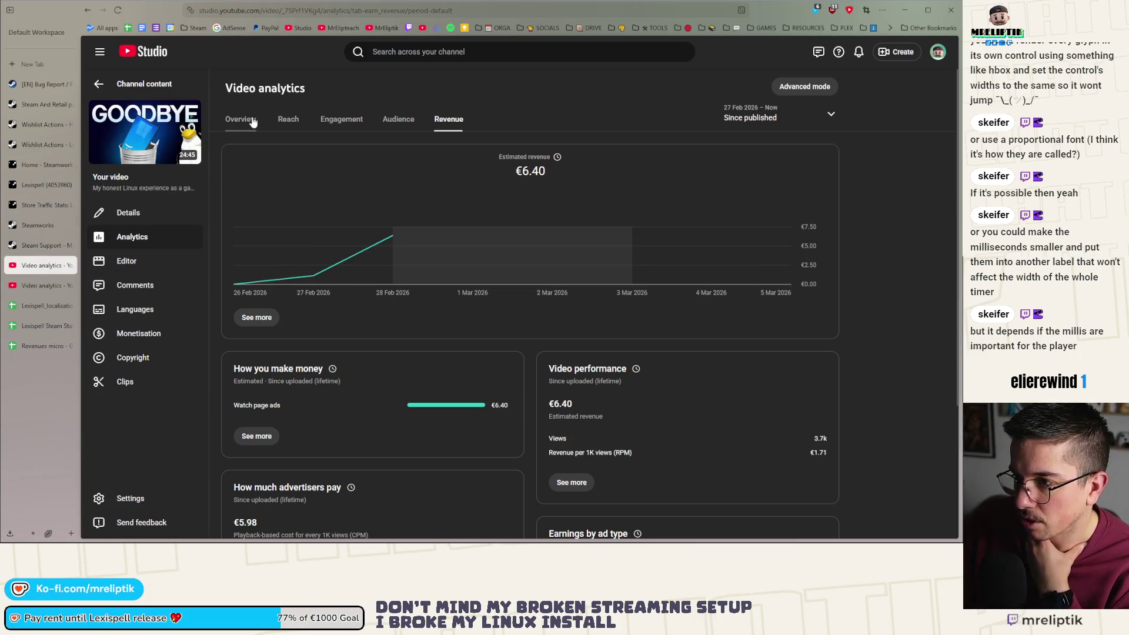
left_click(253, 121)
left_click(24, 288)
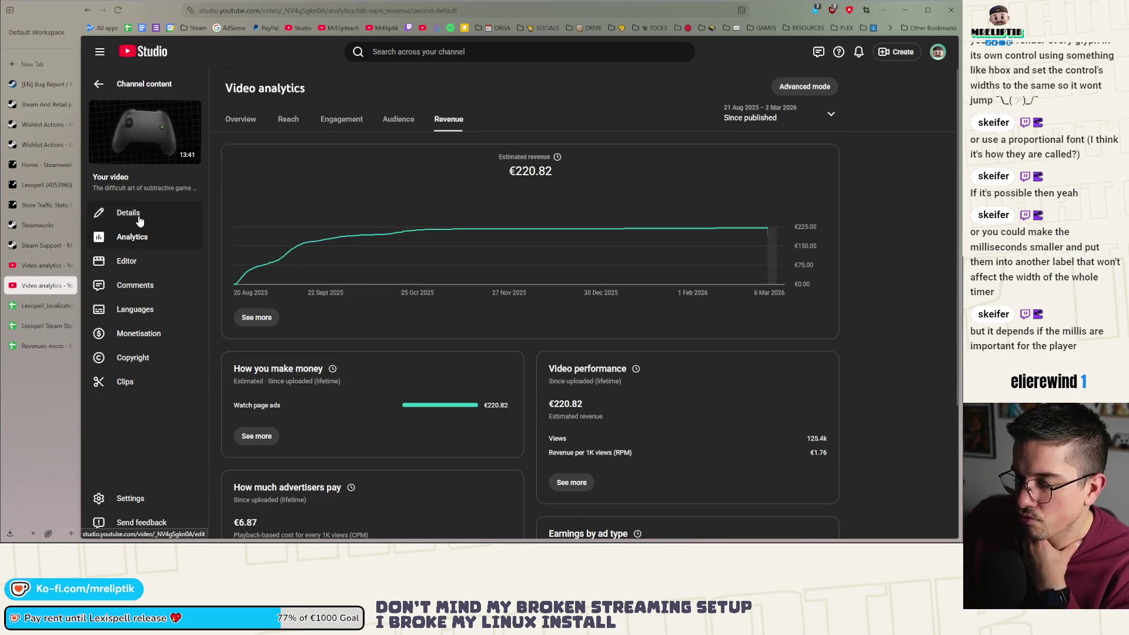
Open and close the video's details page, then close the browser.
left_click(140, 220)
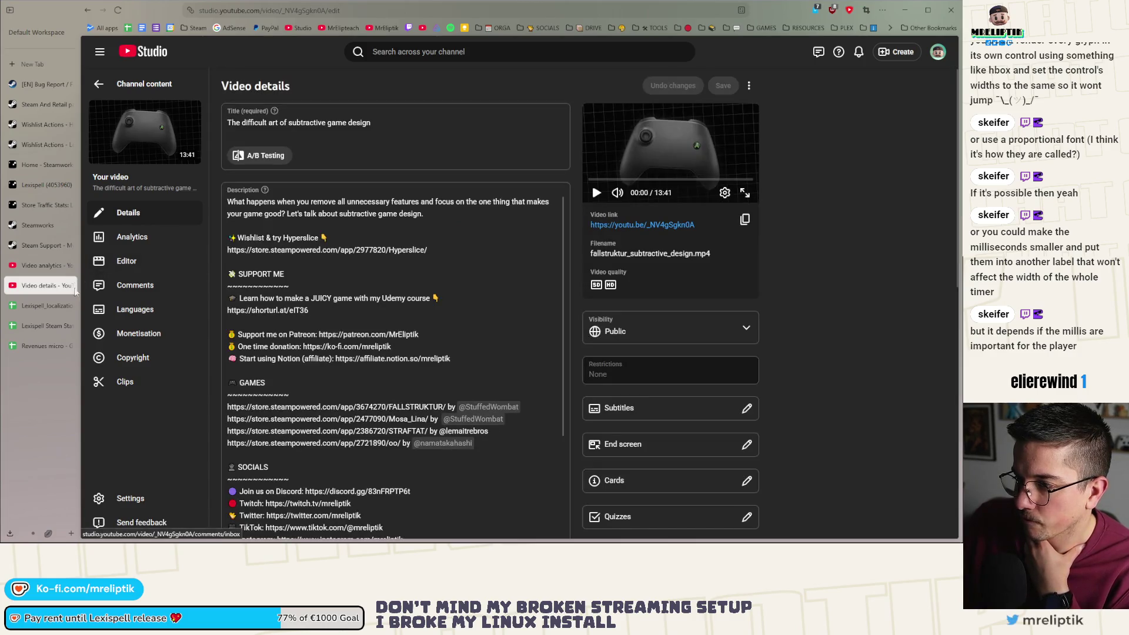
left_click(69, 285)
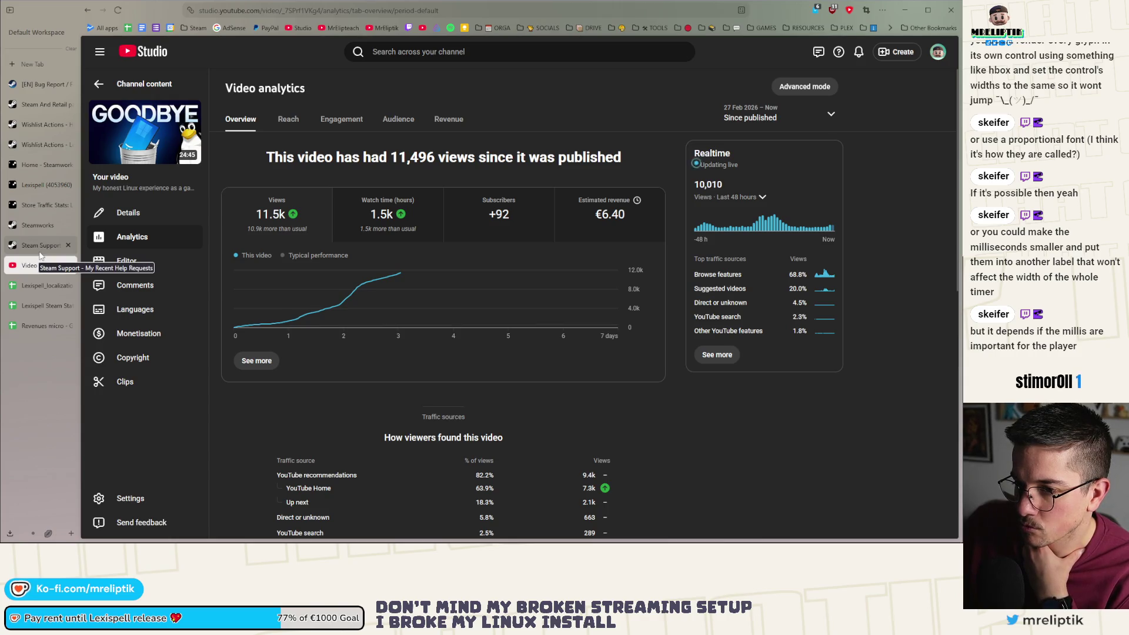
left_click(947, 11)
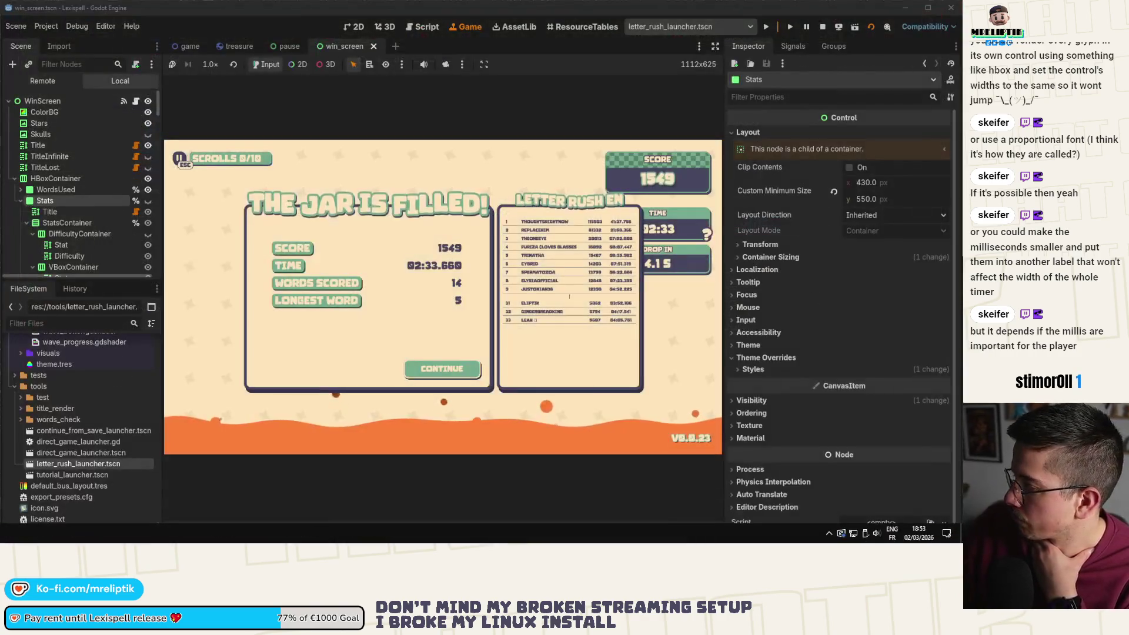
Continue to the end-of-run stats screen and scroll the Letter Rush leaderboard.
left_click(438, 369)
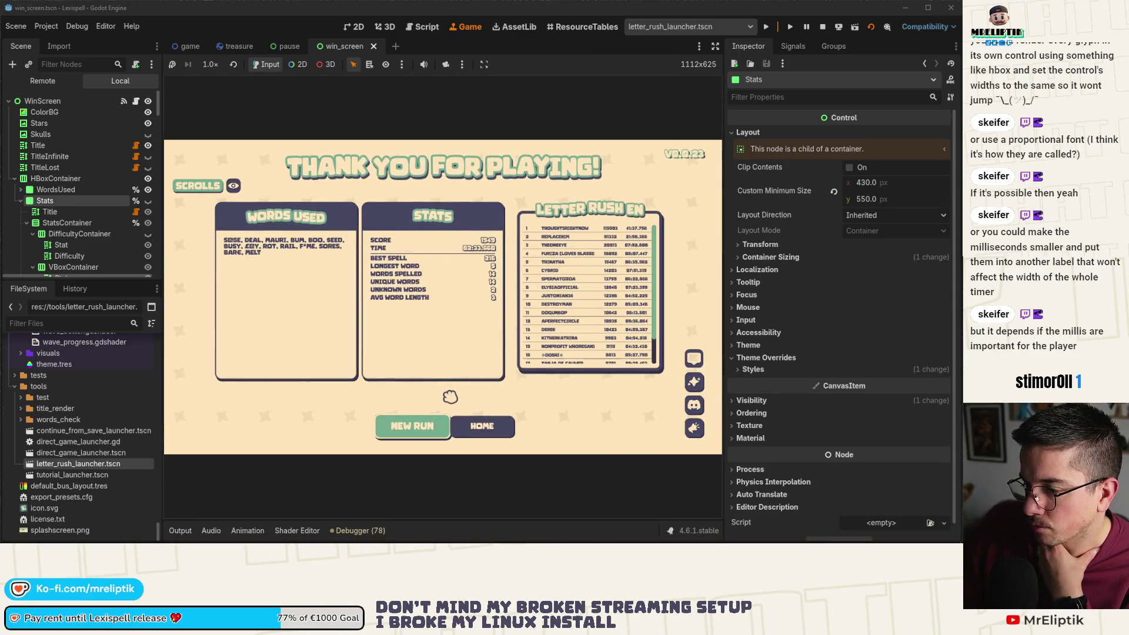
scroll(590, 330, "down", 5)
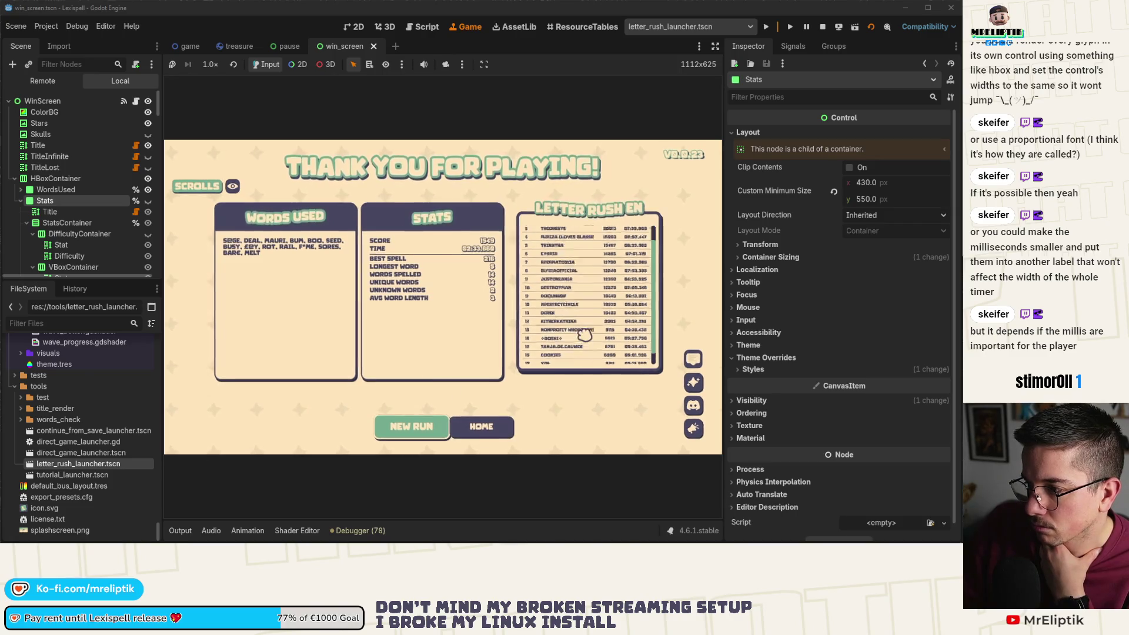
scroll(590, 329, "down", 8)
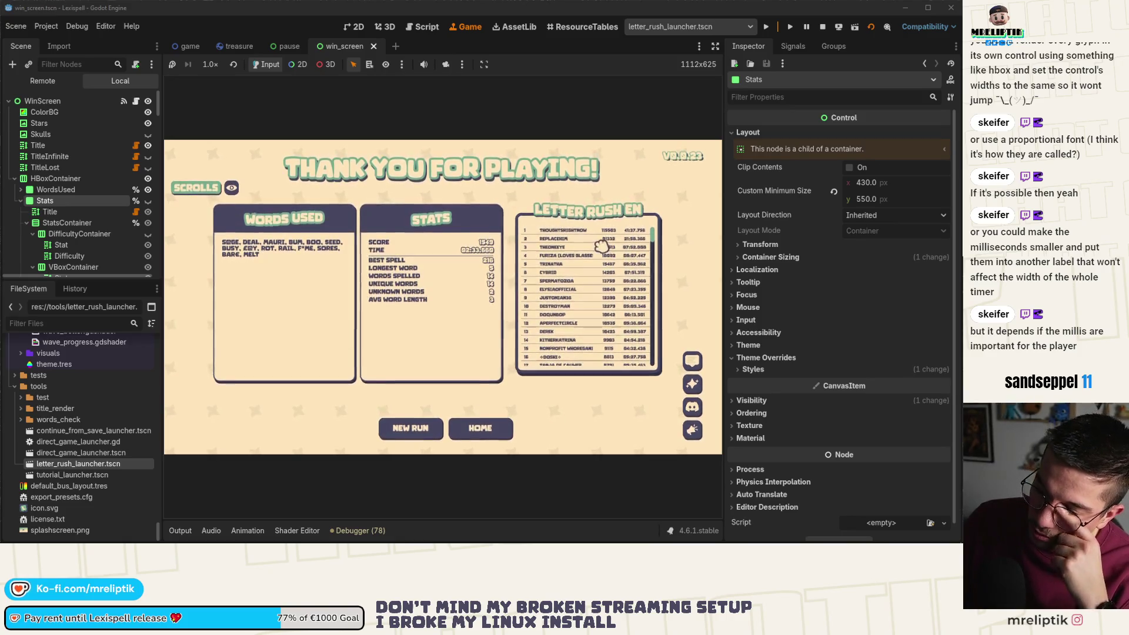
Test the in-game wishlist button, then dismiss the Steam overlay and pause menu.
left_click(691, 383)
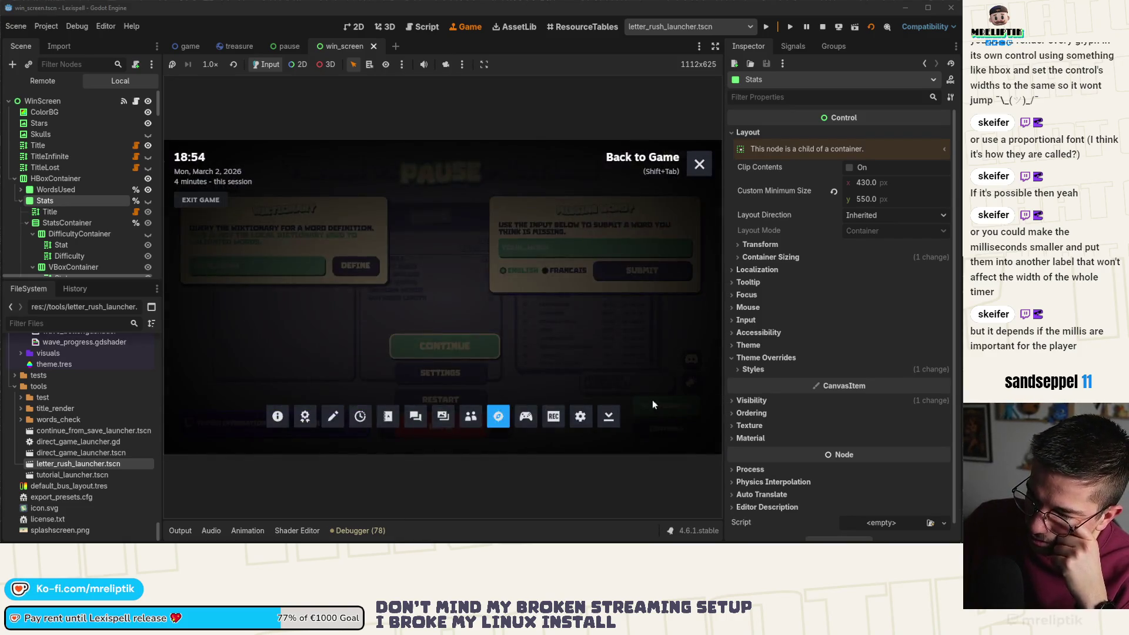
left_click(700, 165)
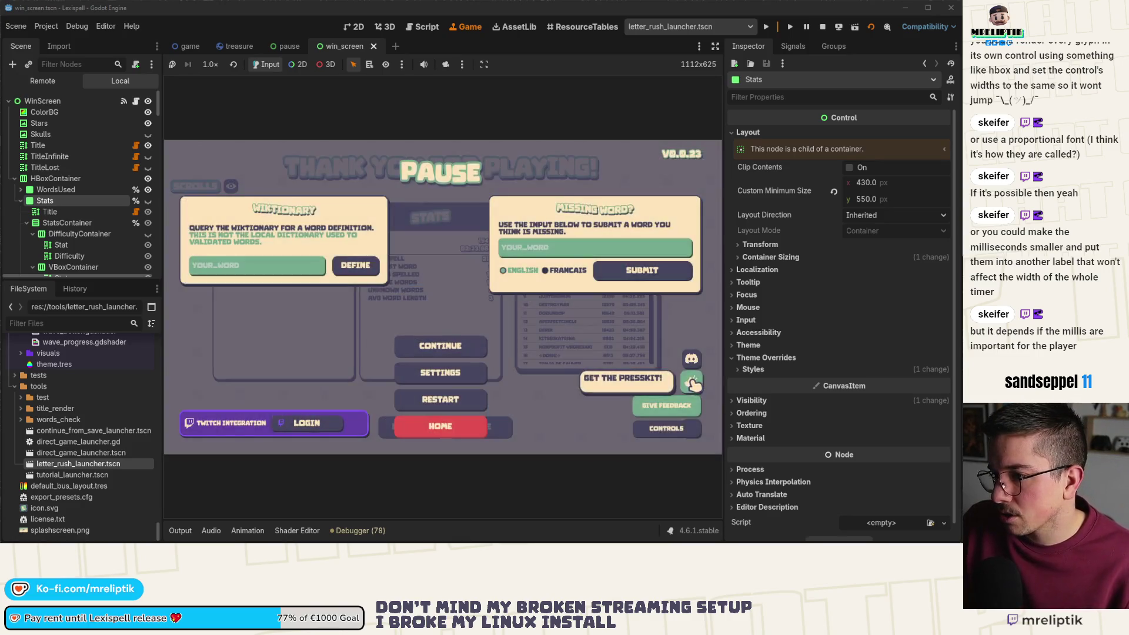
key("Escape")
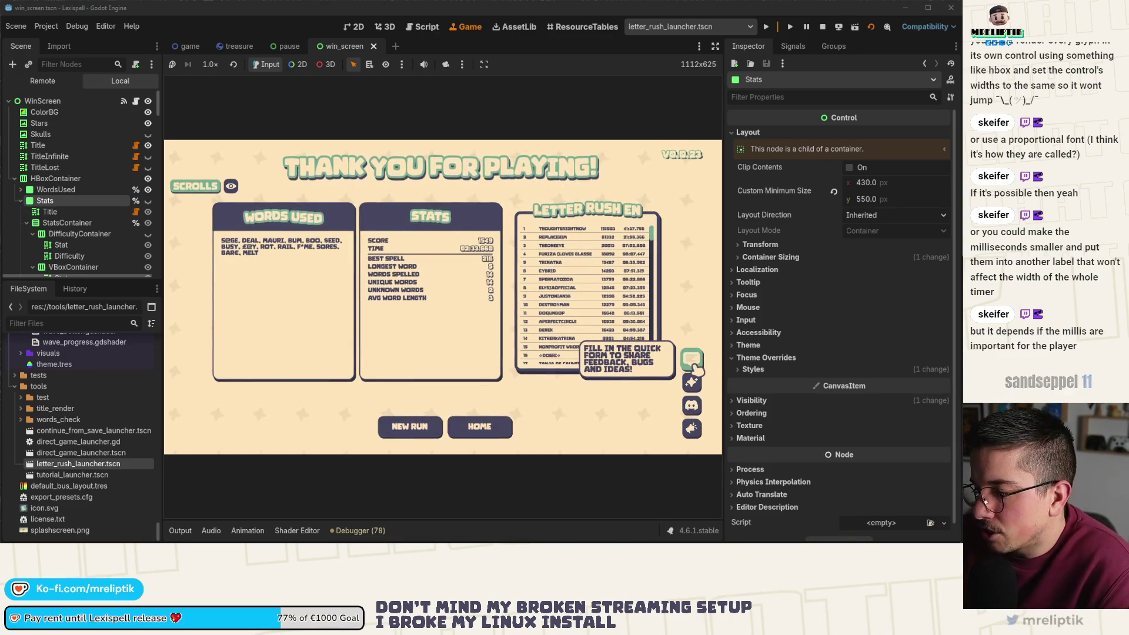
Scroll the leaderboard again and stop the running game with F8.
scroll(585, 294, "down", 15)
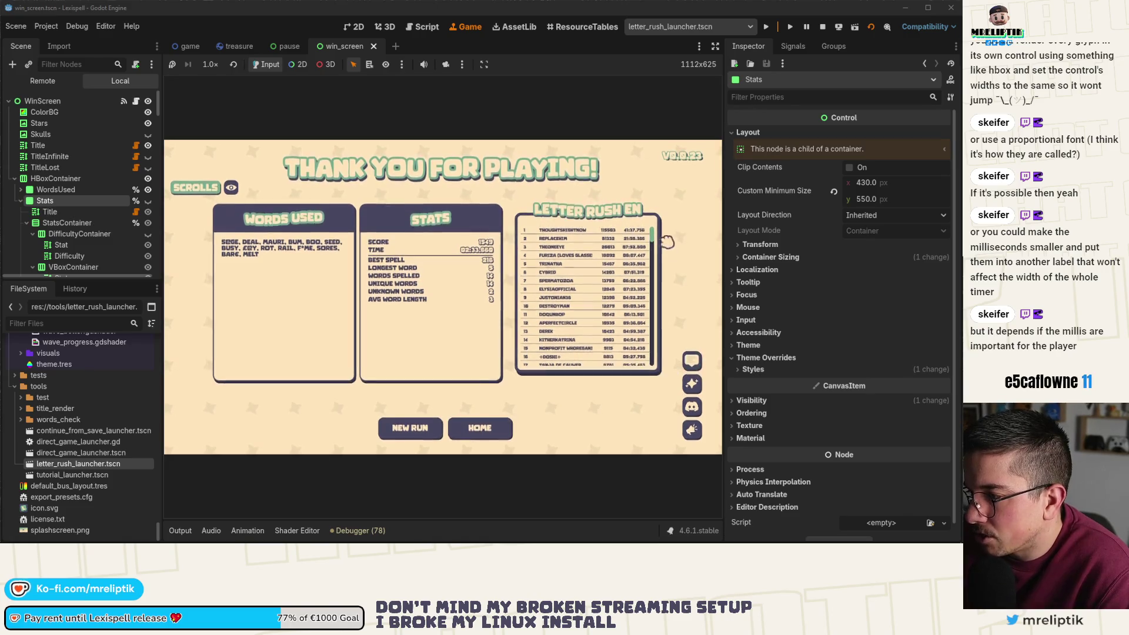
scroll(596, 285, "up", 11)
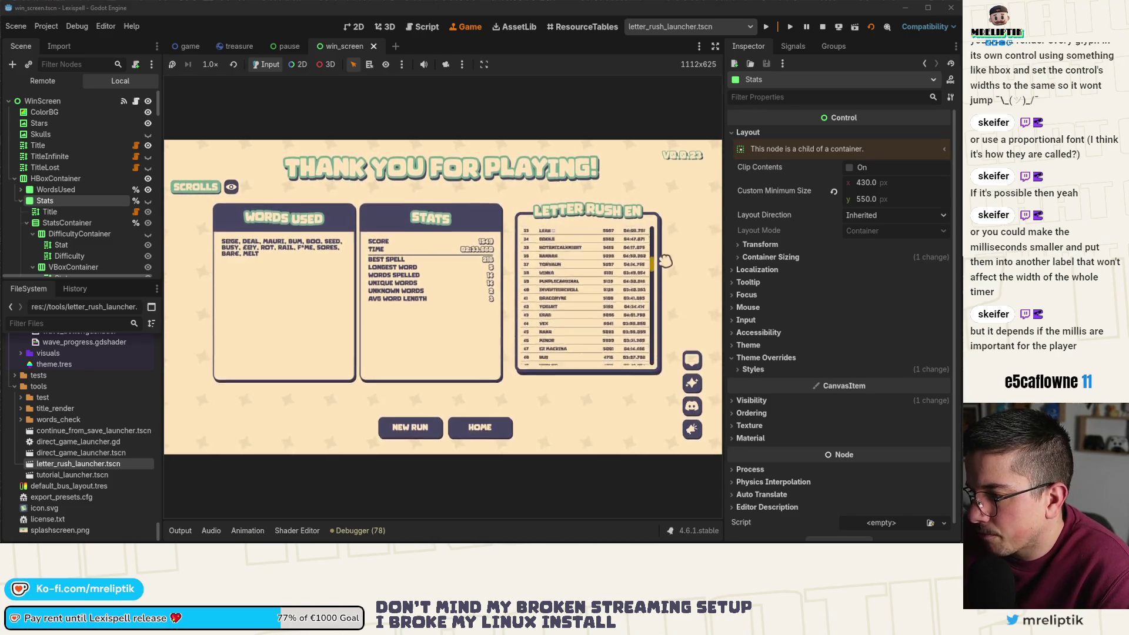
scroll(596, 285, "up", 4)
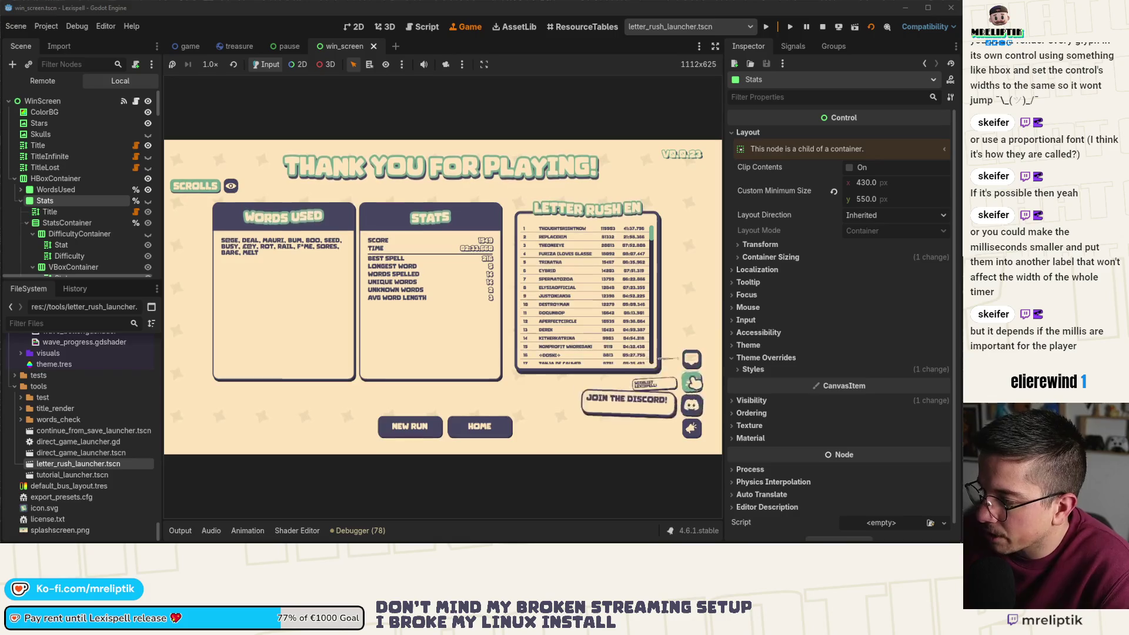
key("F8")
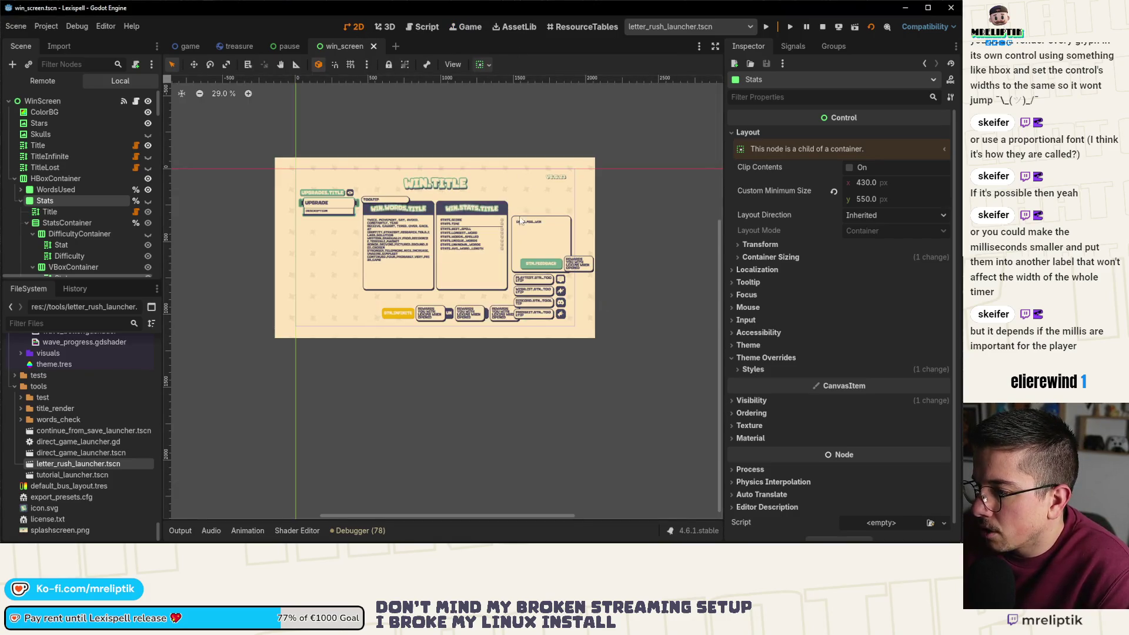
Cycle through the editor's main views and return to the Game view.
left_click(385, 28)
left_click(435, 27)
left_click(467, 27)
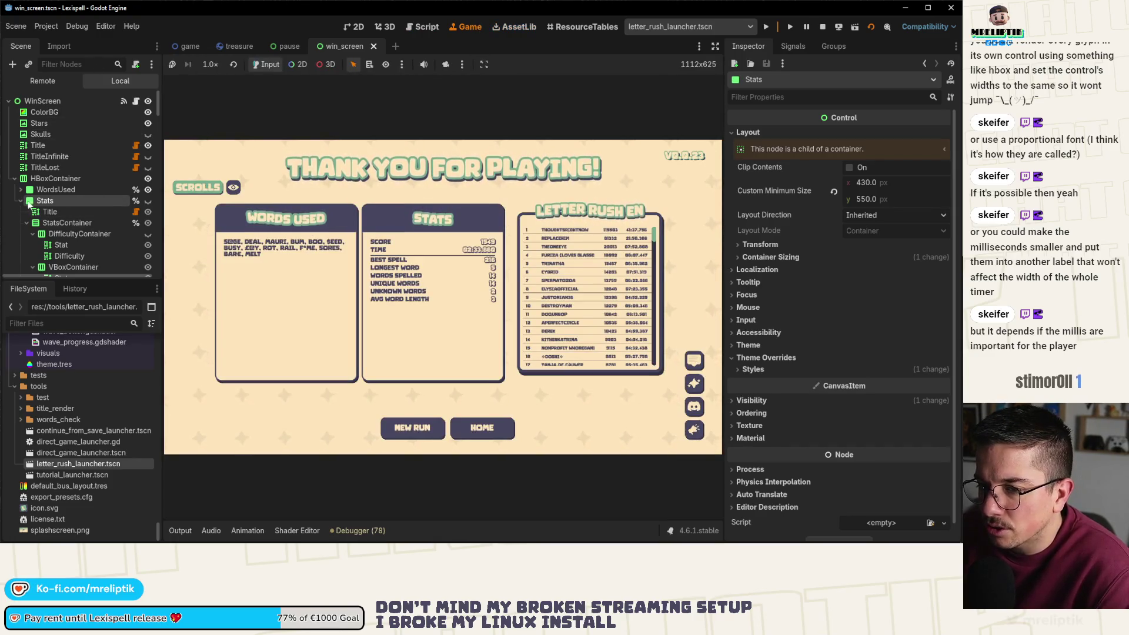
Open FeedbackBtn's _on_feedback_btn_toggled handler from its Signals list, then run the game.
scroll(41, 204, "down", 10)
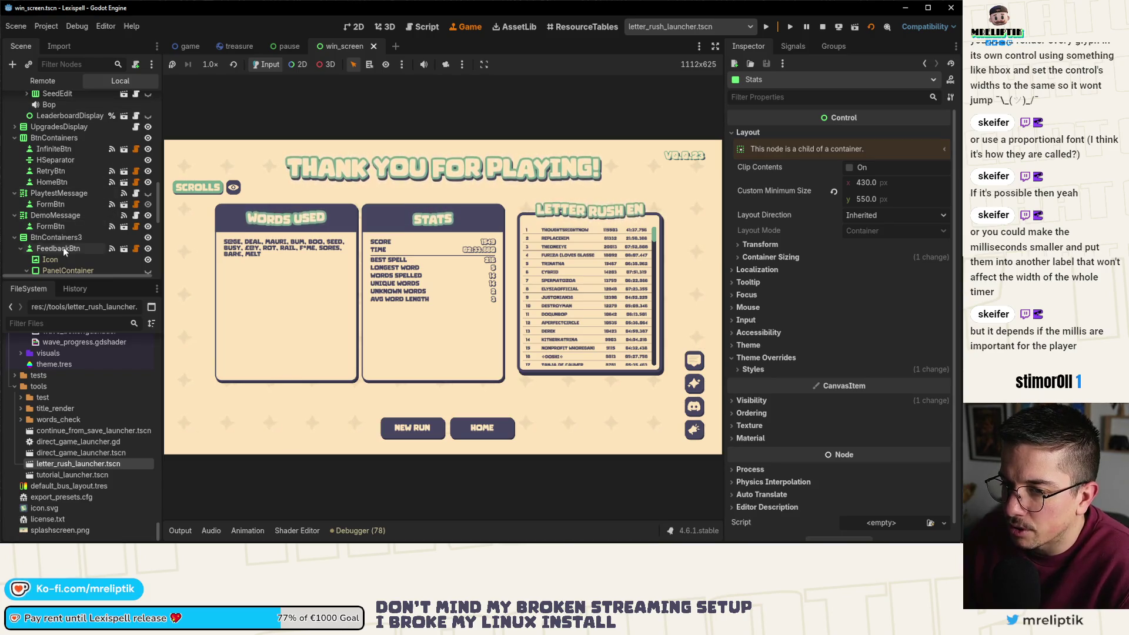
scroll(62, 247, "down", 3)
left_click(70, 186)
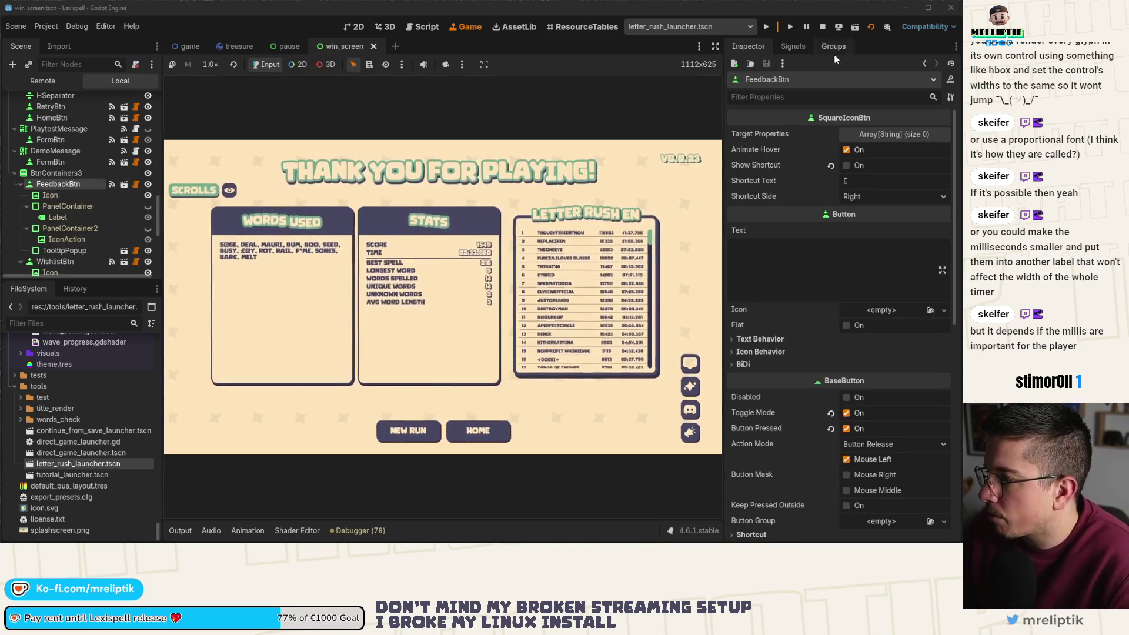
left_click(792, 45)
double_click(811, 151)
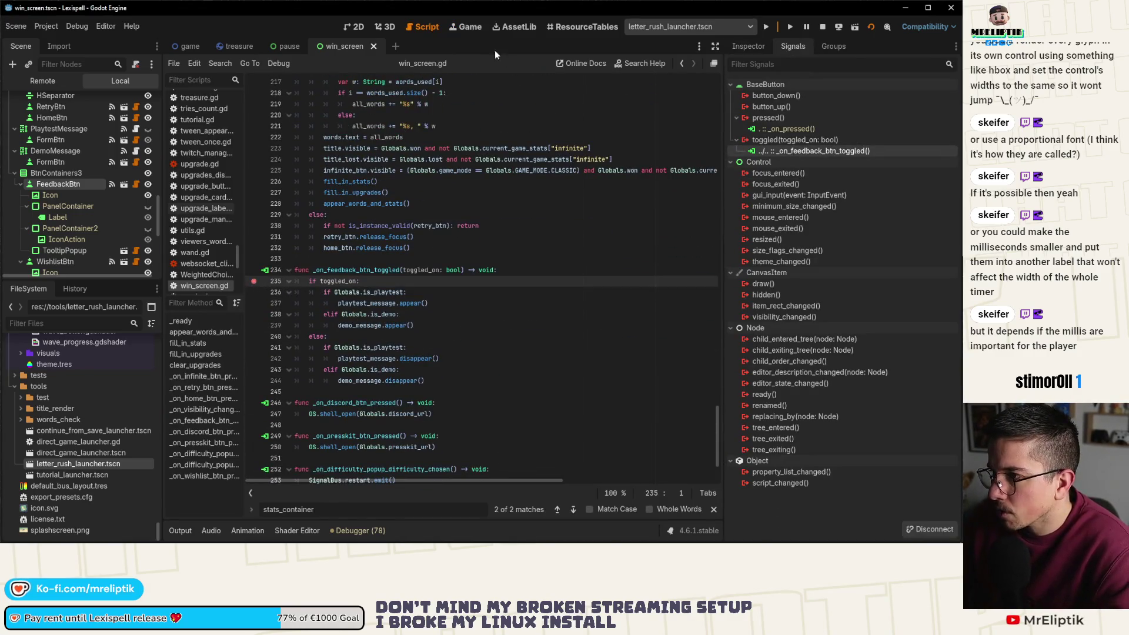
left_click(467, 27)
Press the in-game feedback button, step through its handler into the sound playback code, then continue.
left_click(626, 412)
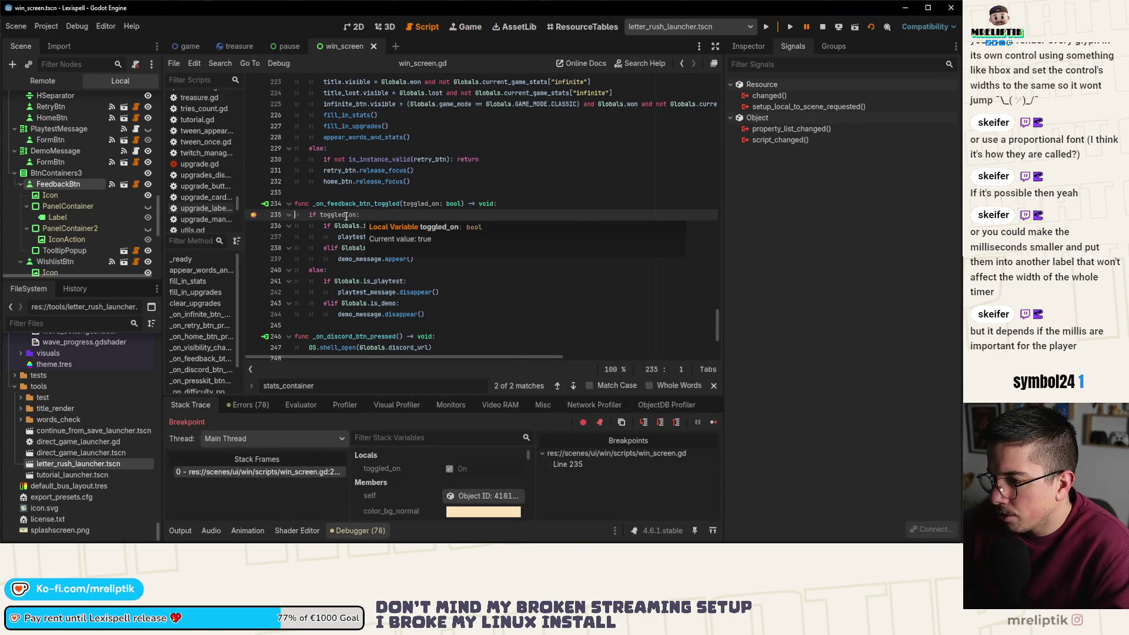
left_click(645, 423)
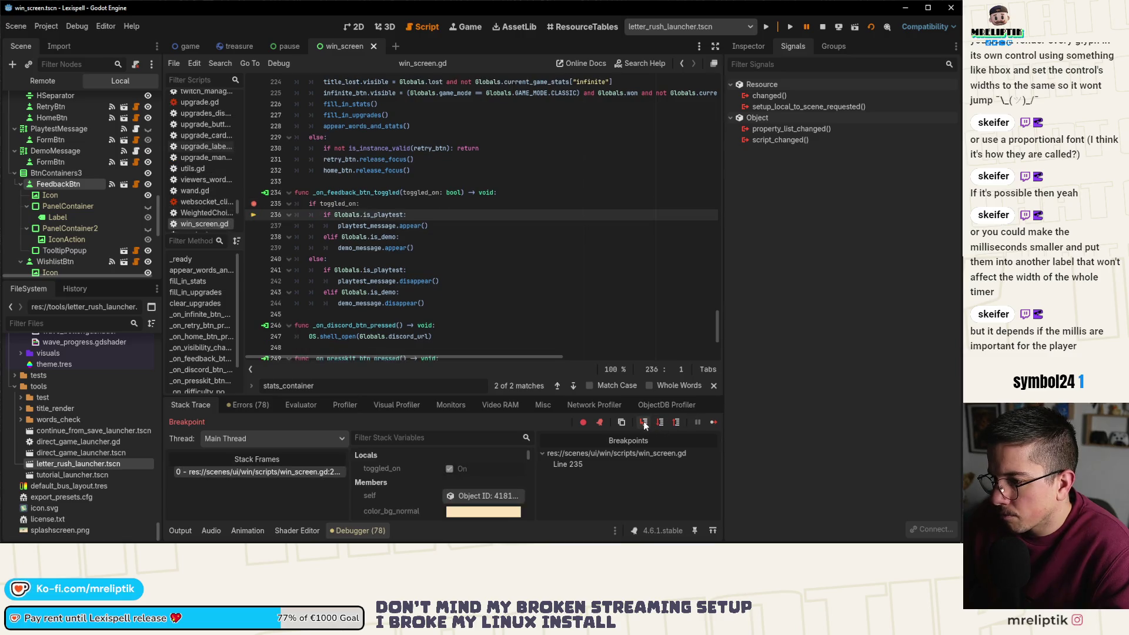
left_click(644, 423)
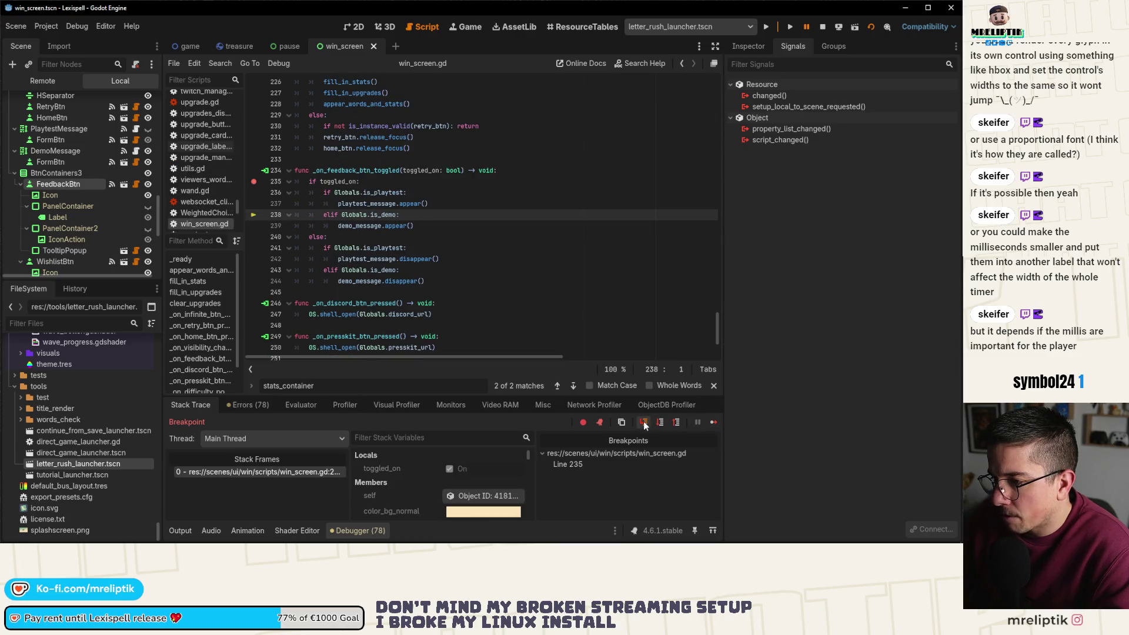
left_click(644, 423)
left_click(644, 422)
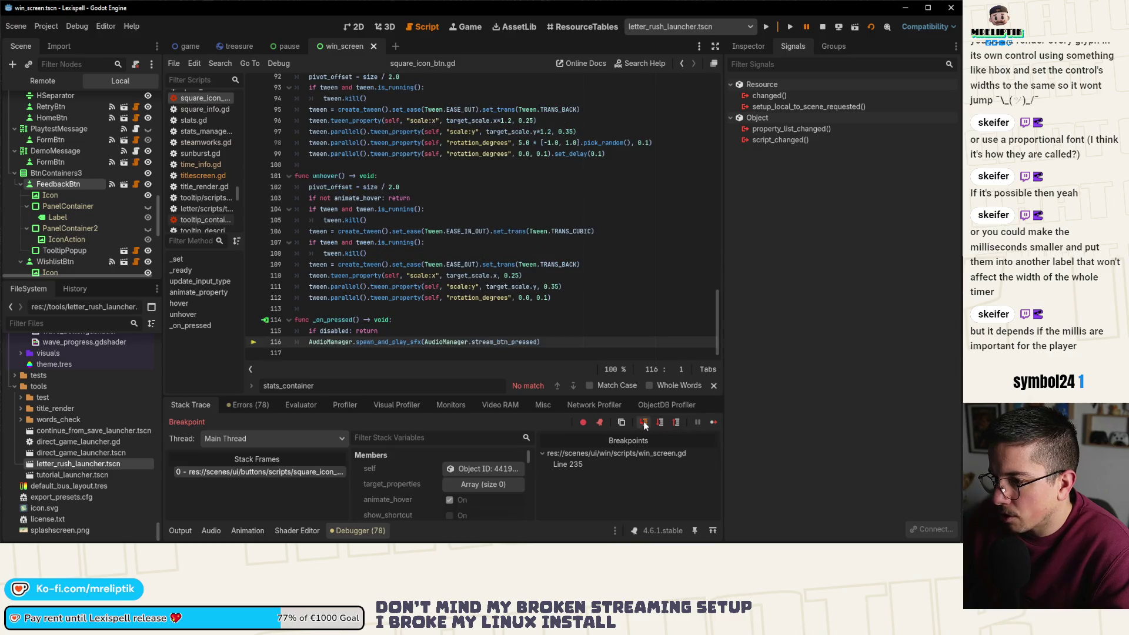
left_click(645, 423)
left_click(644, 423)
left_click(645, 422)
left_click(644, 423)
left_click(644, 422)
left_click(644, 423)
left_click(644, 423)
left_click(645, 423)
left_click(644, 423)
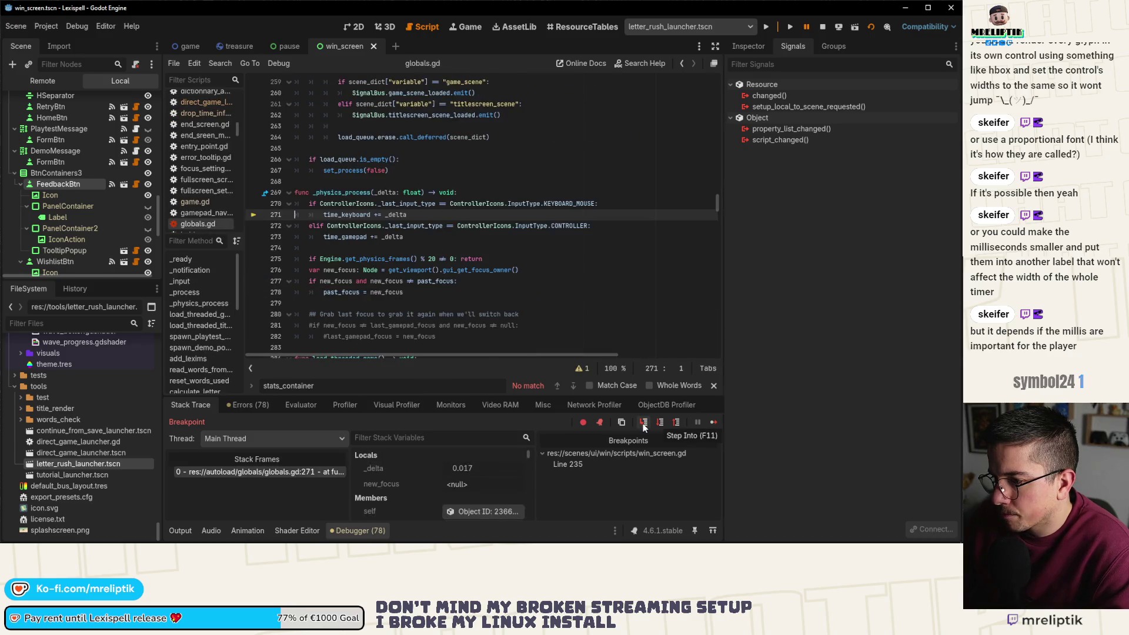
left_click(714, 422)
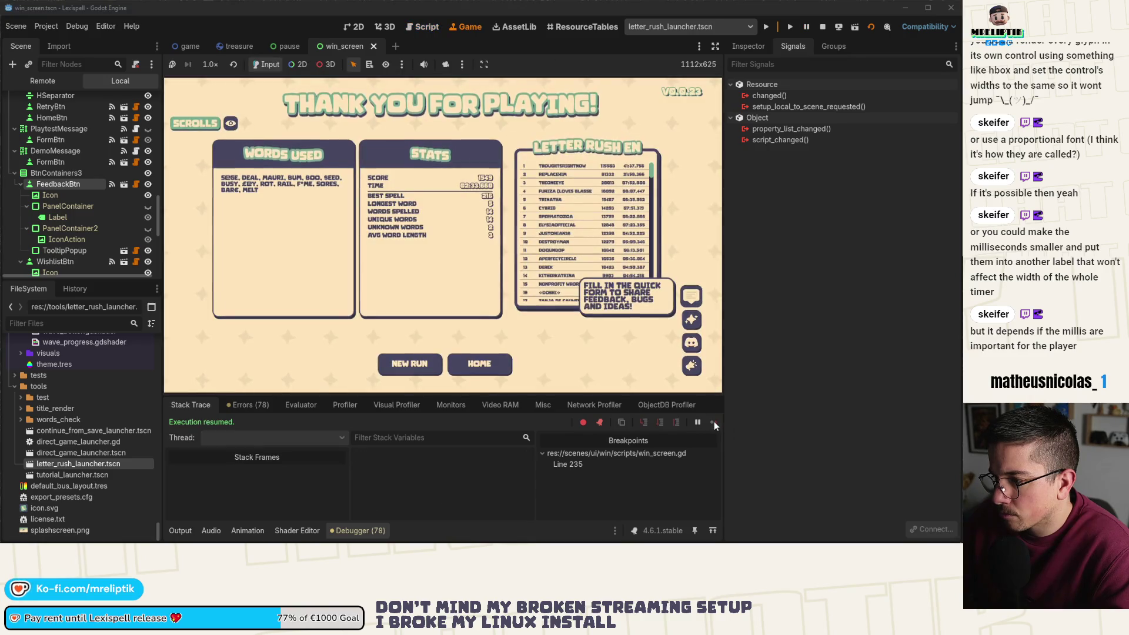
Press the feedback button again, step into square_icon_btn.gd and the sound effect function, then resume.
left_click(692, 298)
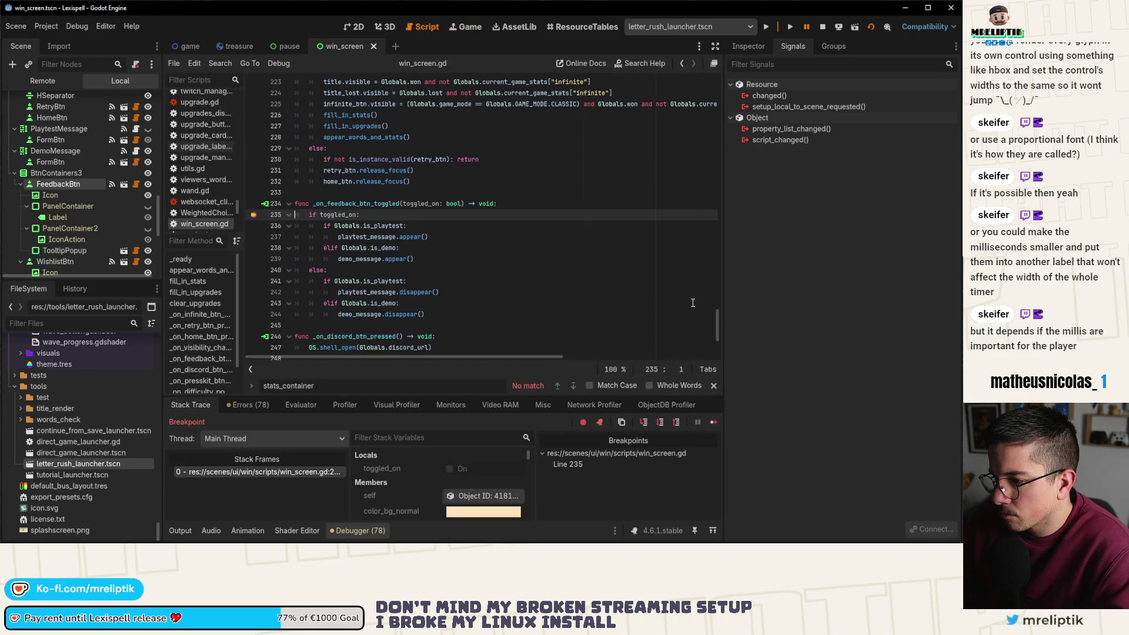
left_click(645, 422)
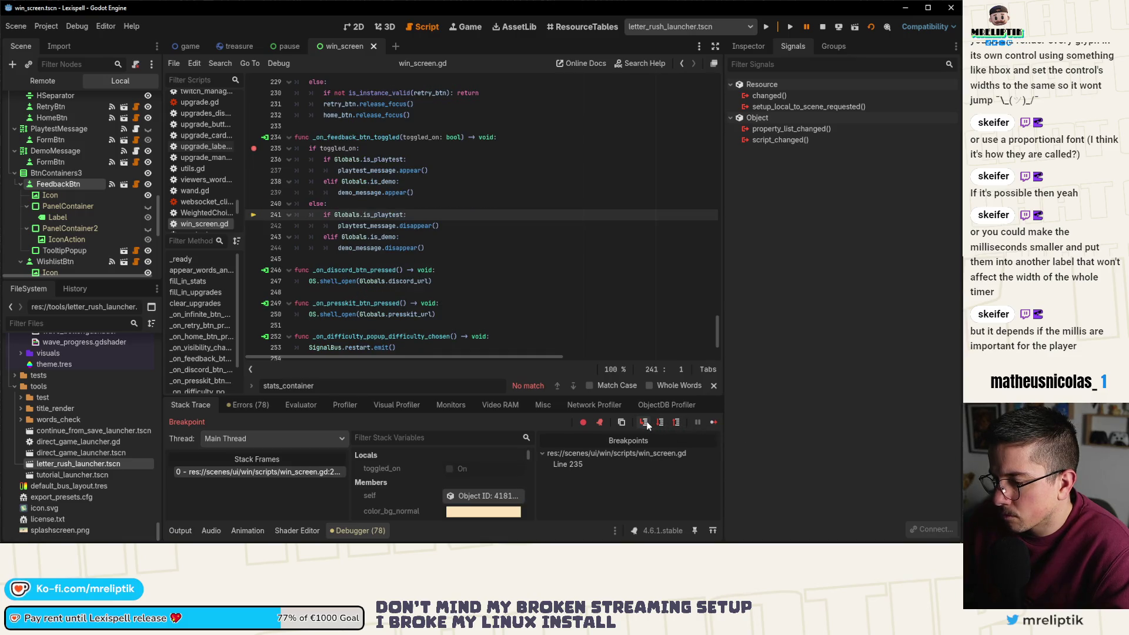
left_click(644, 422)
left_click(645, 423)
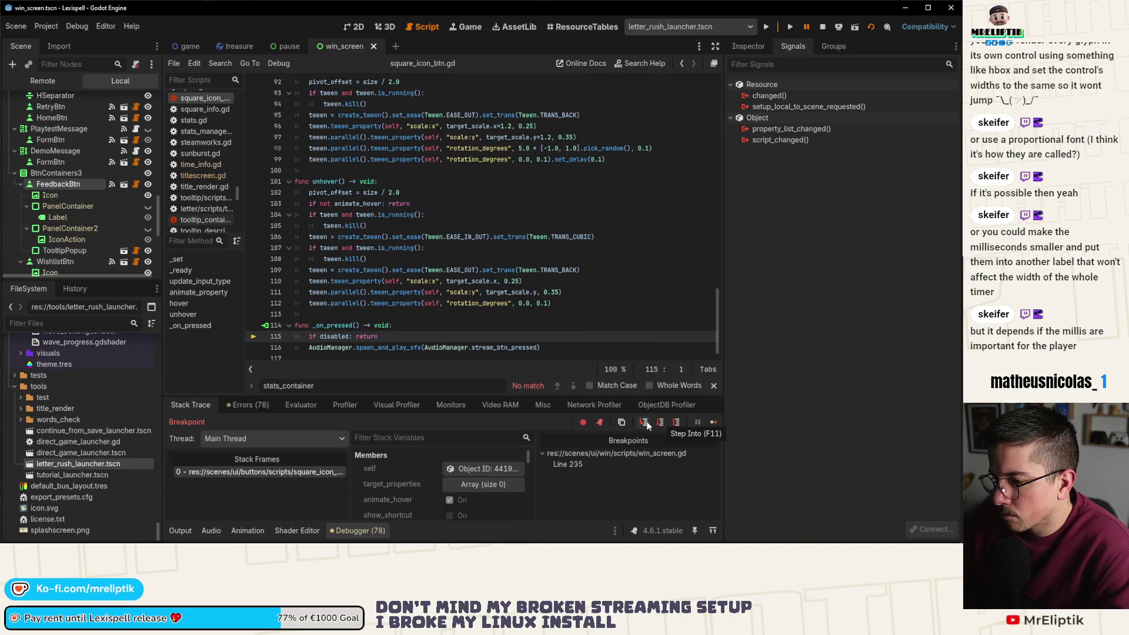
left_click(645, 422)
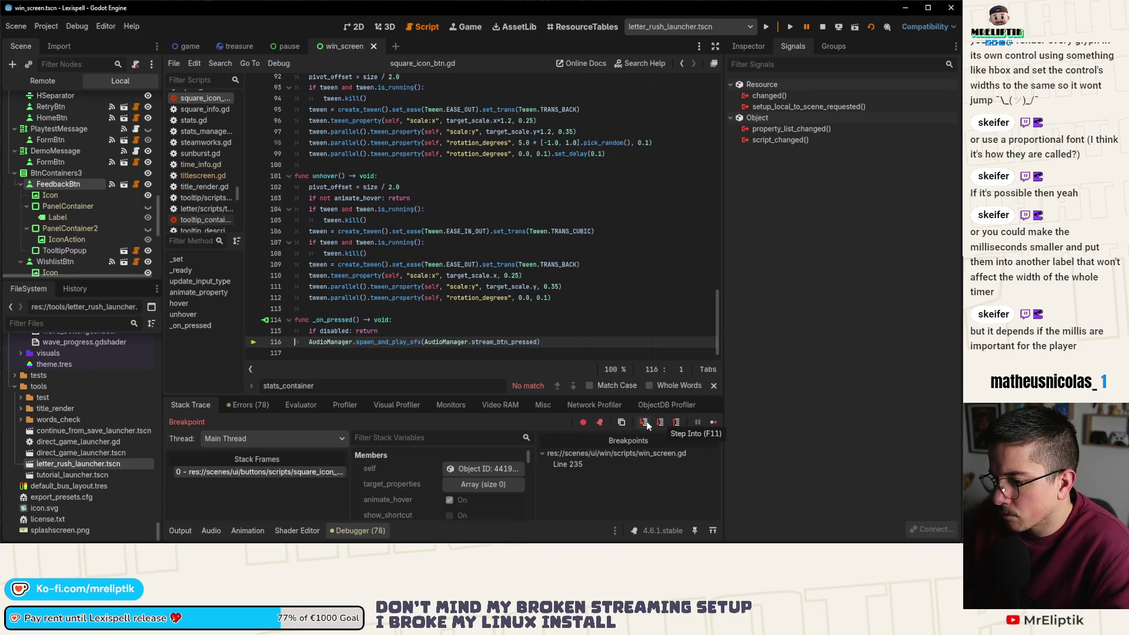
left_click(645, 423)
left_click(645, 422)
left_click(645, 422)
left_click(713, 422)
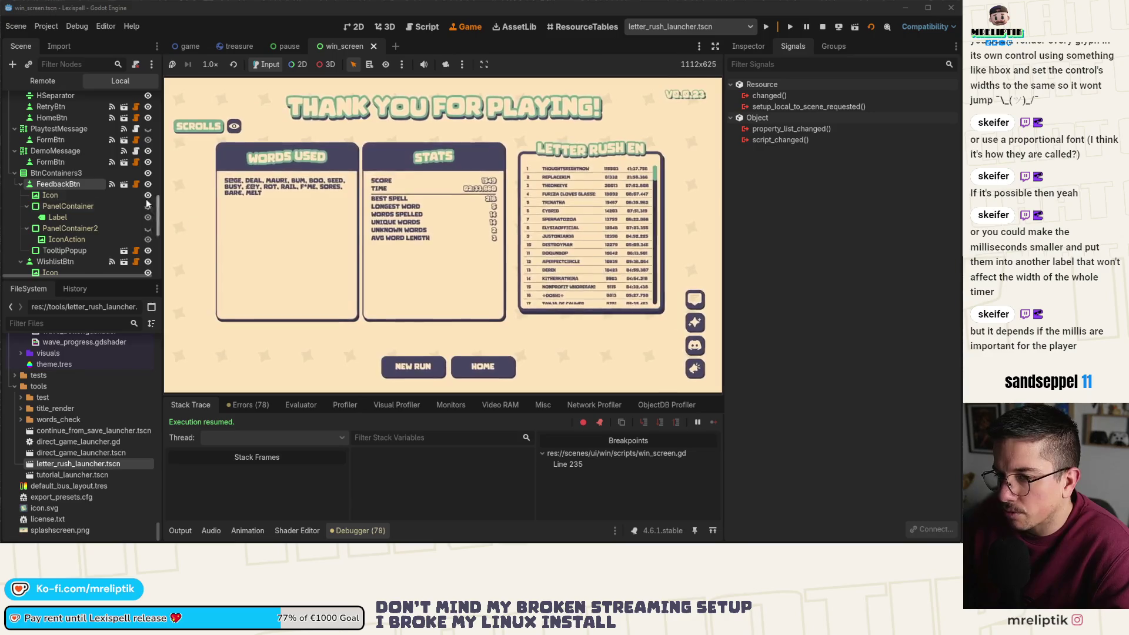
Check FeedbackBtn's Inspector and signals, and open _on_feedback_btn_toggled in win_screen.gd at line 238.
left_click(85, 182)
left_click(753, 46)
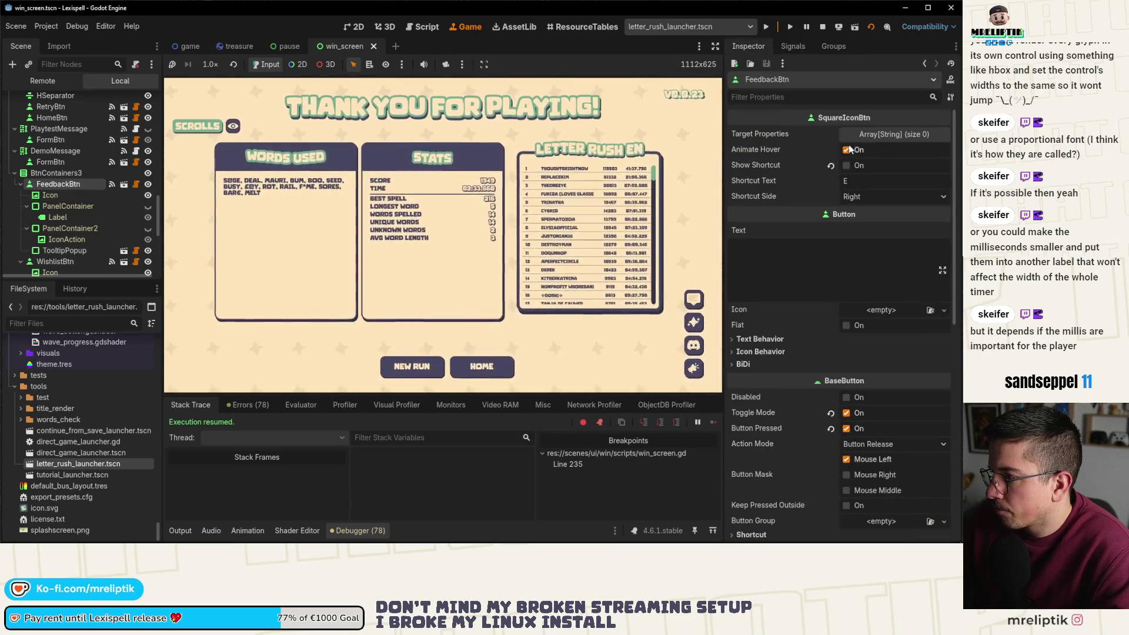
left_click(792, 52)
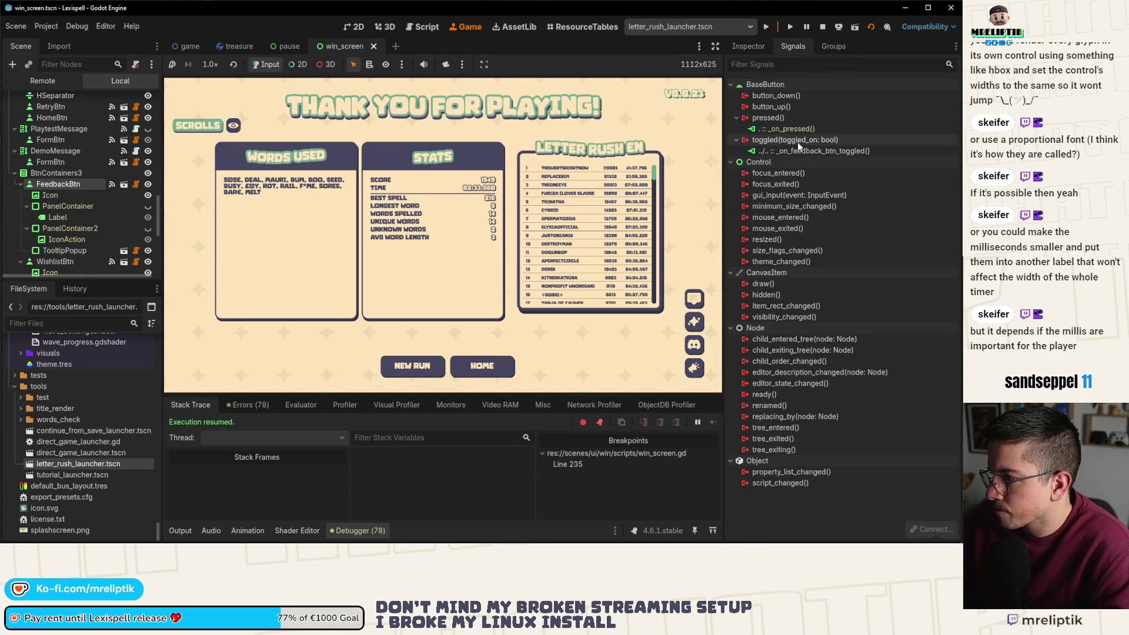
double_click(811, 151)
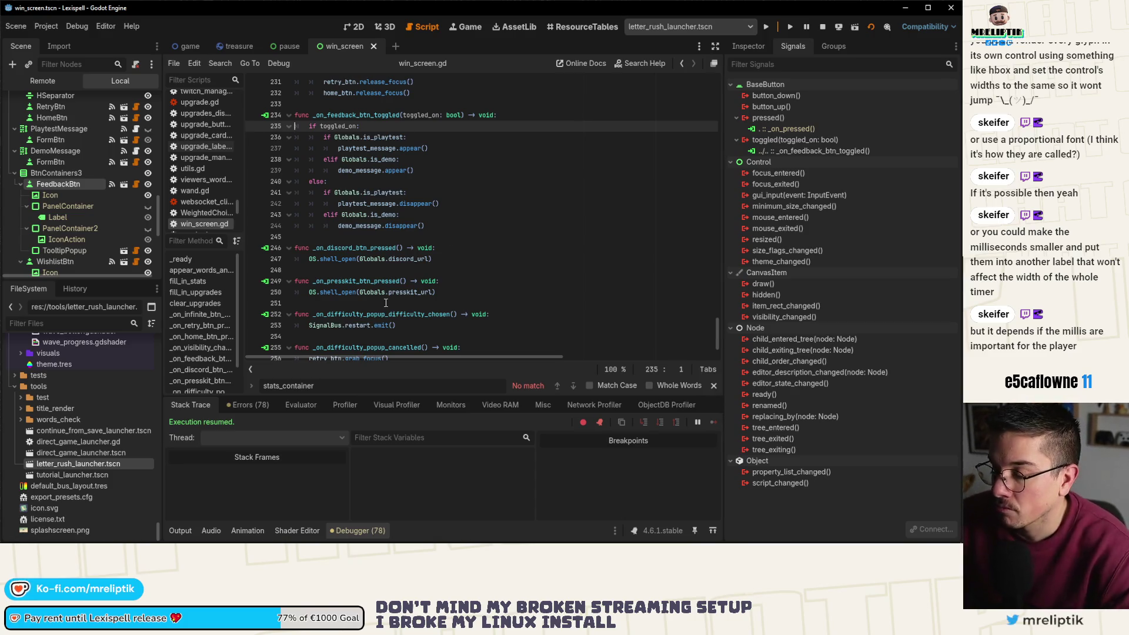
left_click(490, 162)
Briefly switch to VS Code and back, toggle the Output log, and zoom into the 2D win_screen layout.
mouse_move(252, 542)
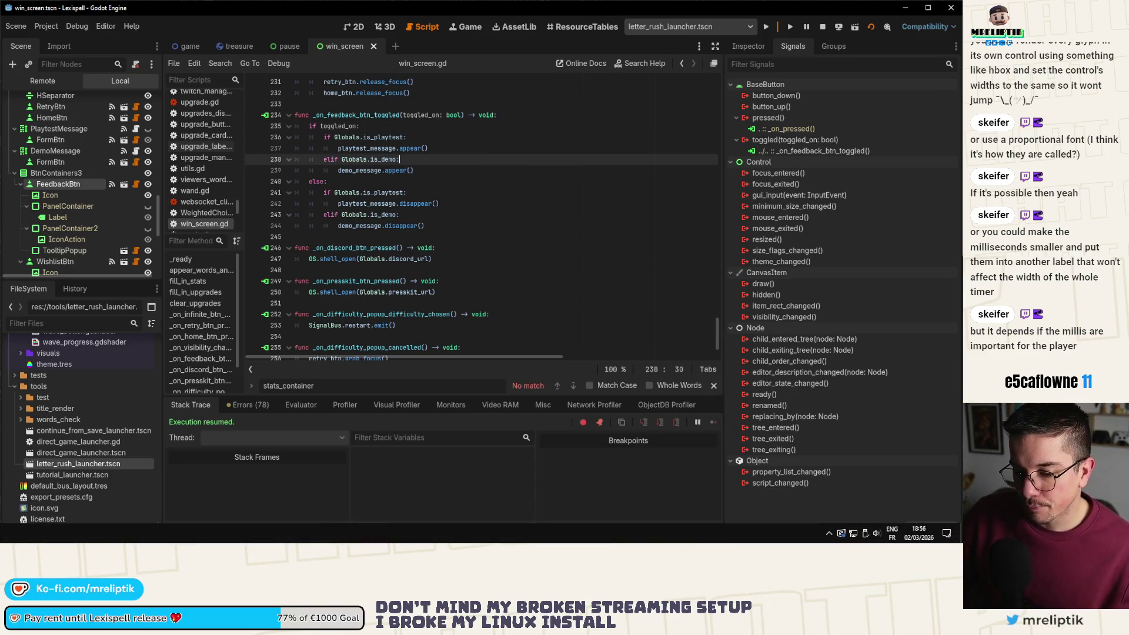
key("alt+Tab")
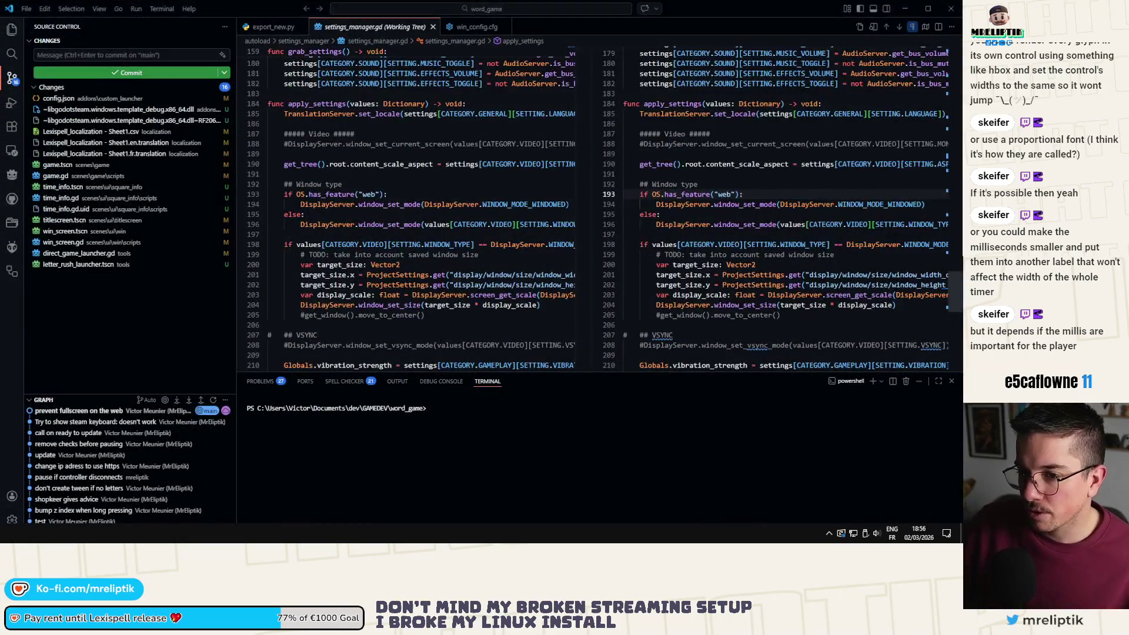
key("alt+Tab")
left_click(181, 532)
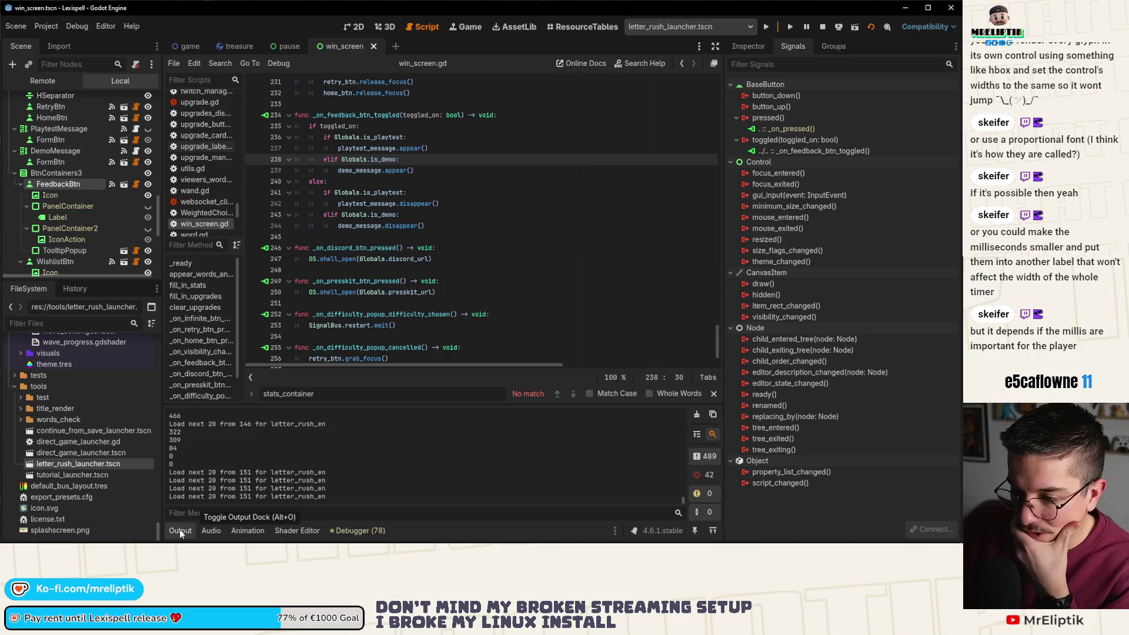
left_click(180, 531)
left_click(352, 26)
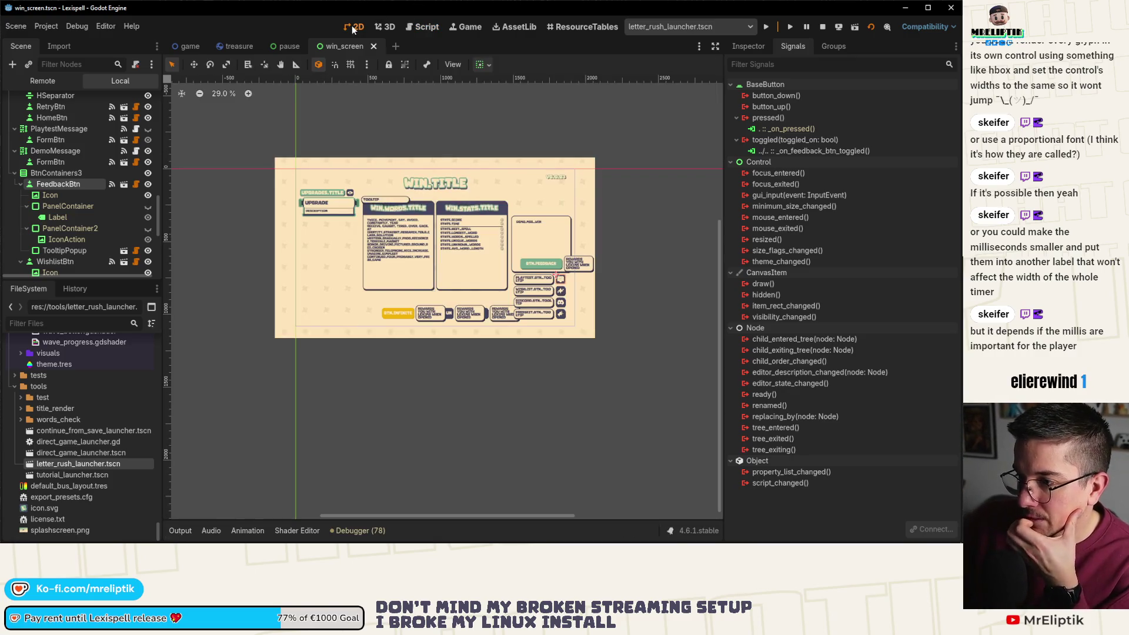
scroll(536, 231, "up", 5)
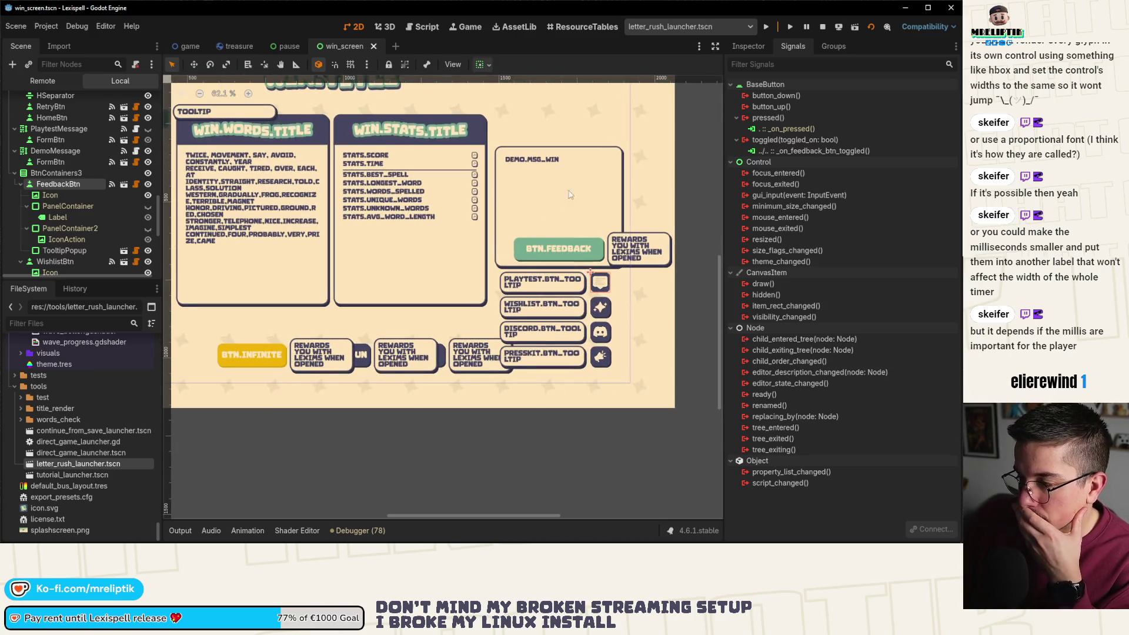
Inspect DemoMessage and FeedbackBtn, and collapse the FeedbackBtn and WishlistBtn nodes in the Scene tree.
left_click(529, 233)
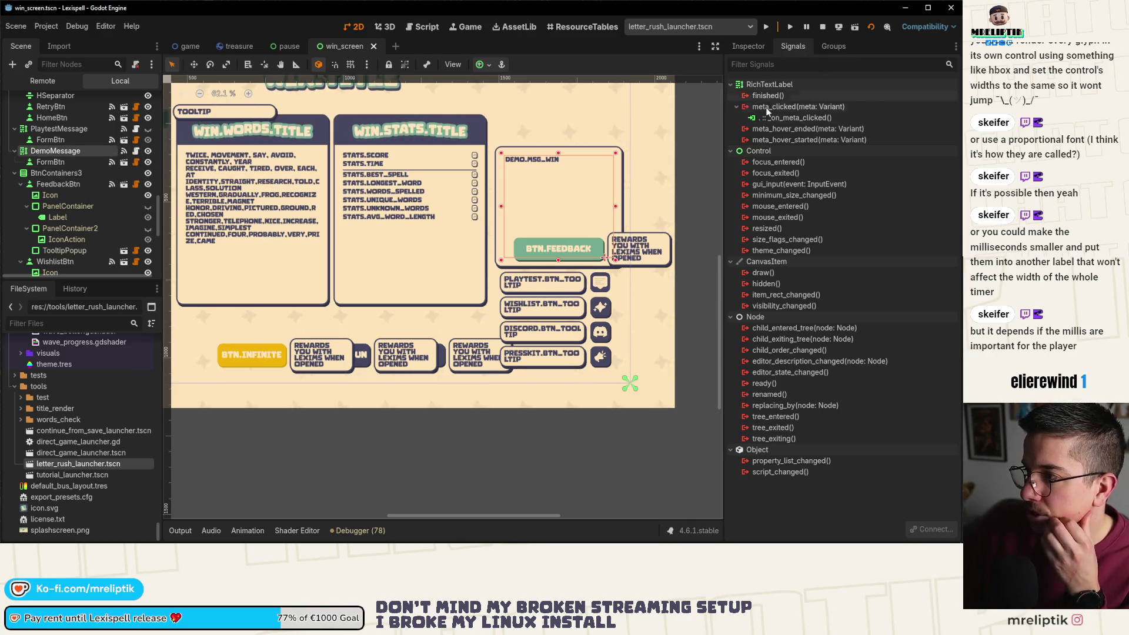
left_click(762, 48)
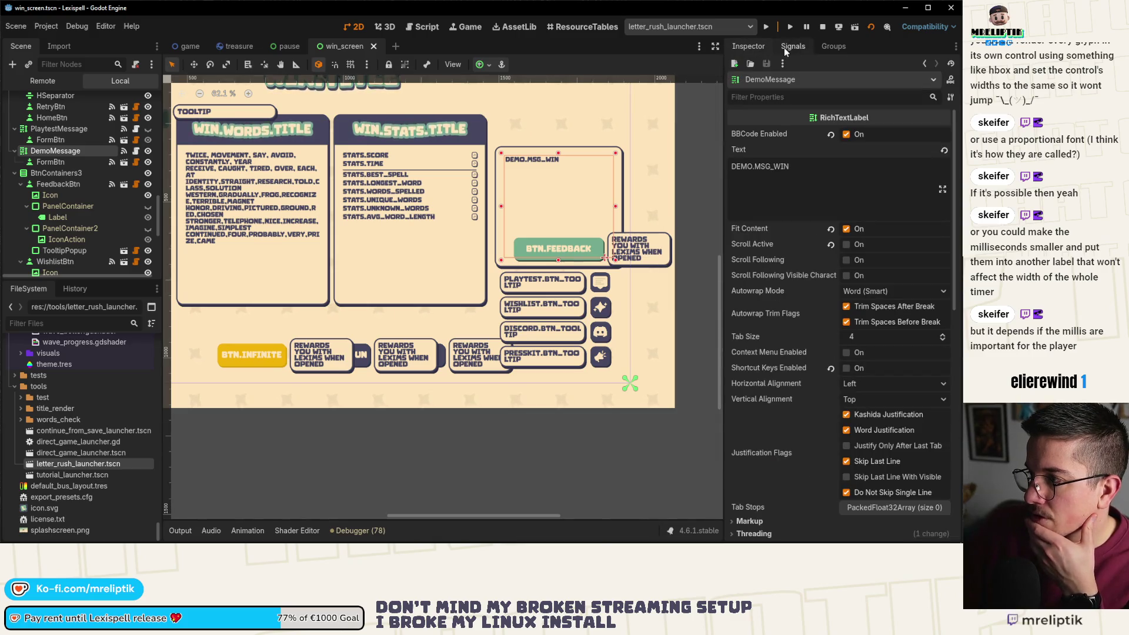
left_click(53, 184)
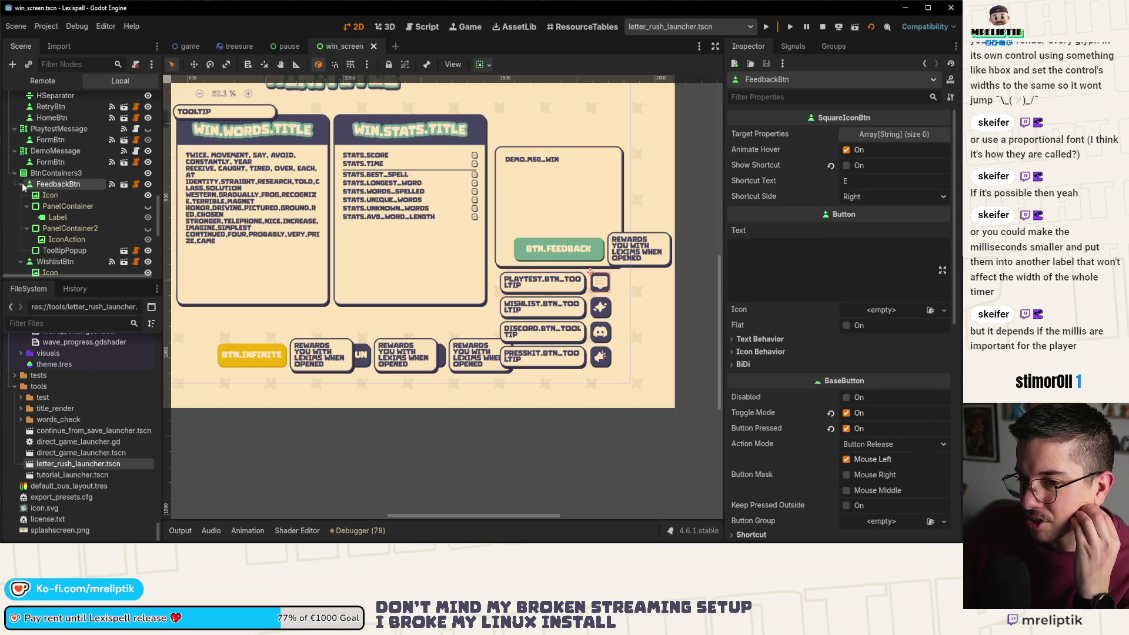
left_click(21, 185)
left_click(20, 195)
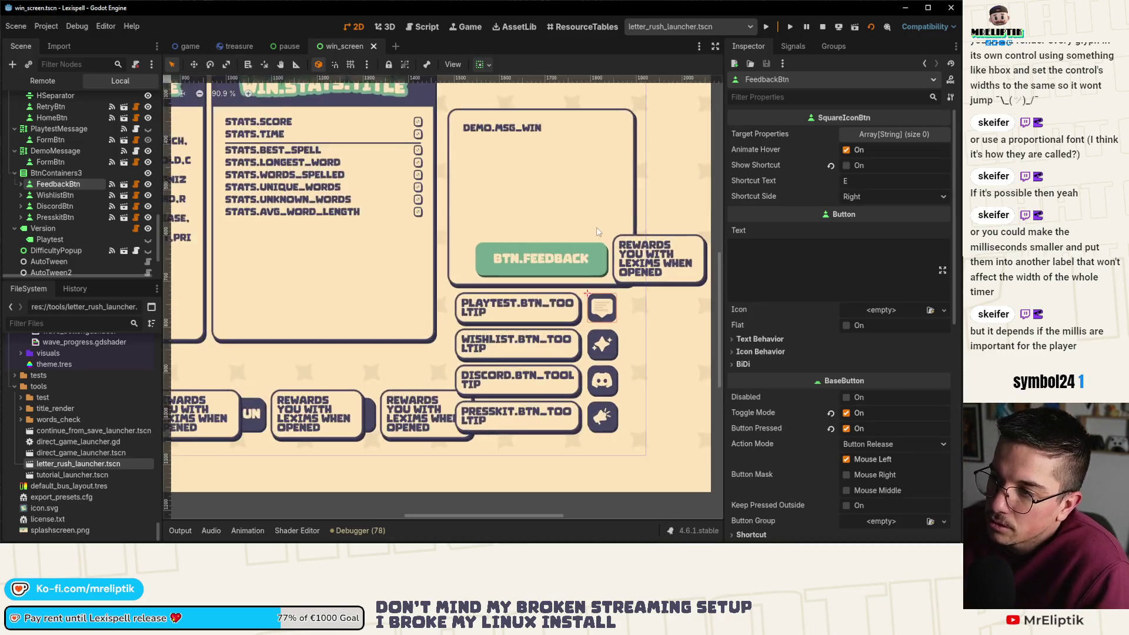
Stop the running game and view the game.tscn changes in VS Code's source control.
scroll(596, 227, "down", 3)
scroll(552, 206, "up", 3)
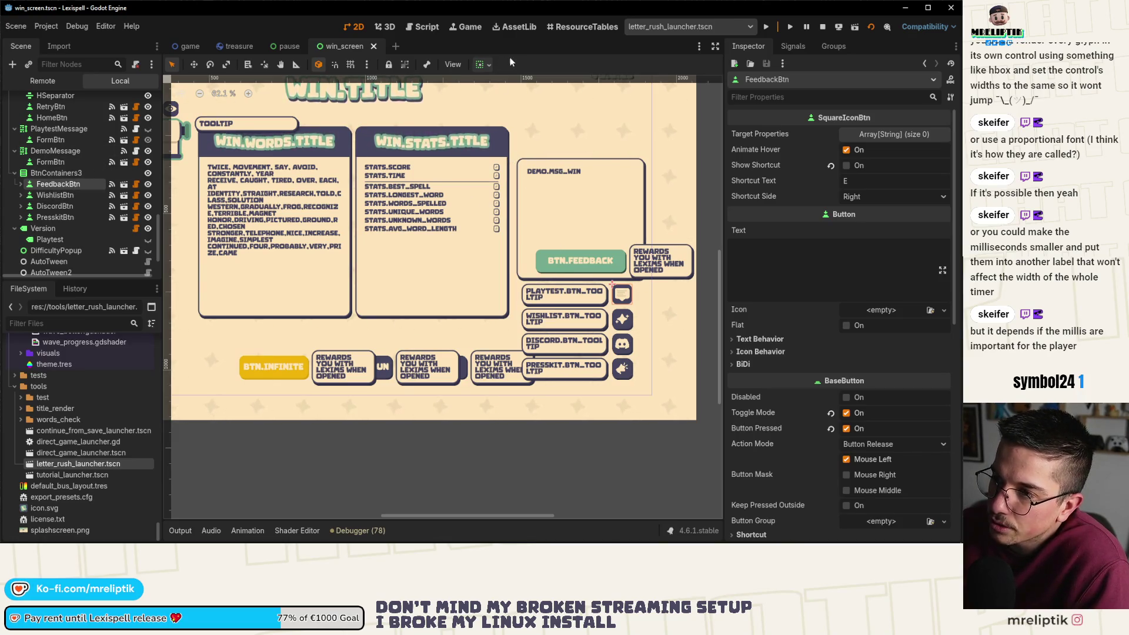
left_click(822, 26)
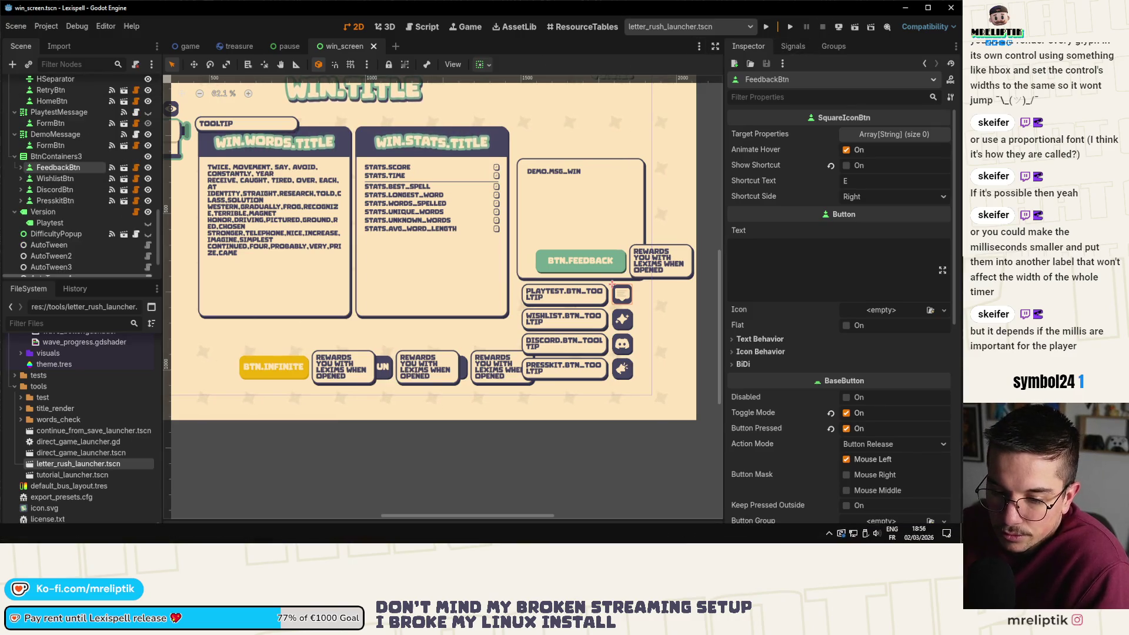
key("alt+Tab")
left_click(79, 165)
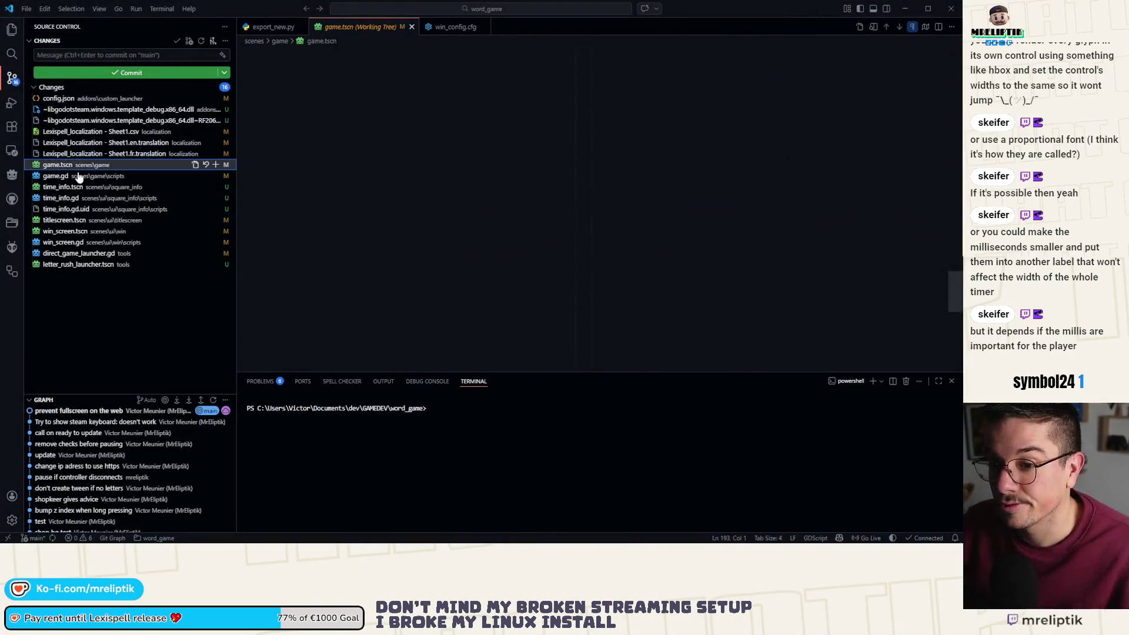
Stage the changed files from time_info.gd.uid up to game.tscn and commit them as 'sring letter'.
left_click(79, 176)
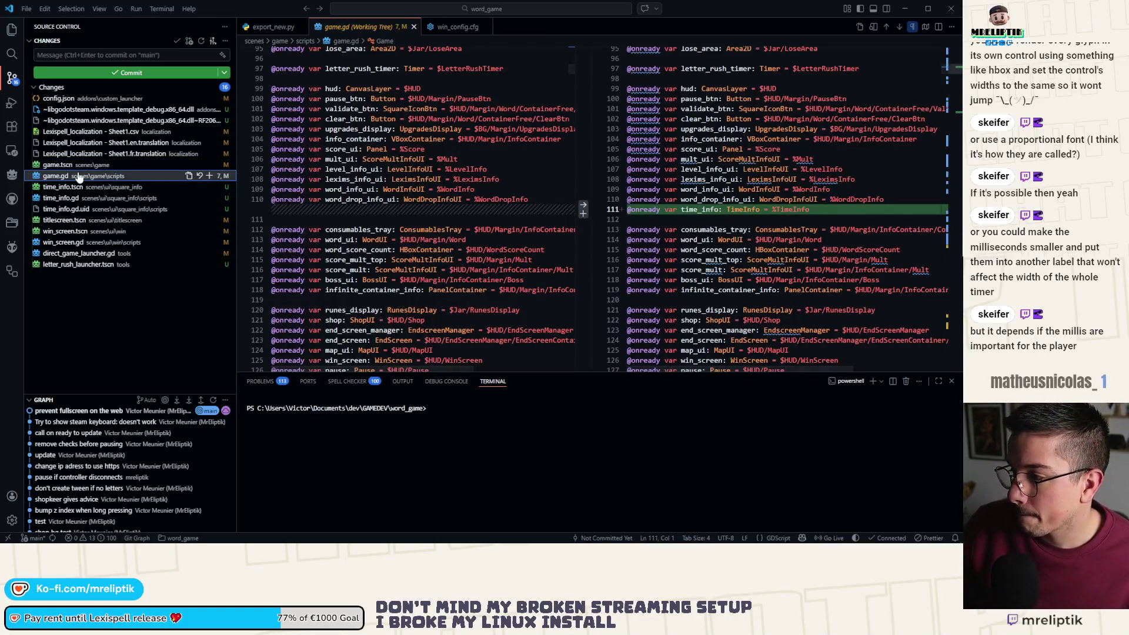
key("Down")
key("Down")
key("Down")
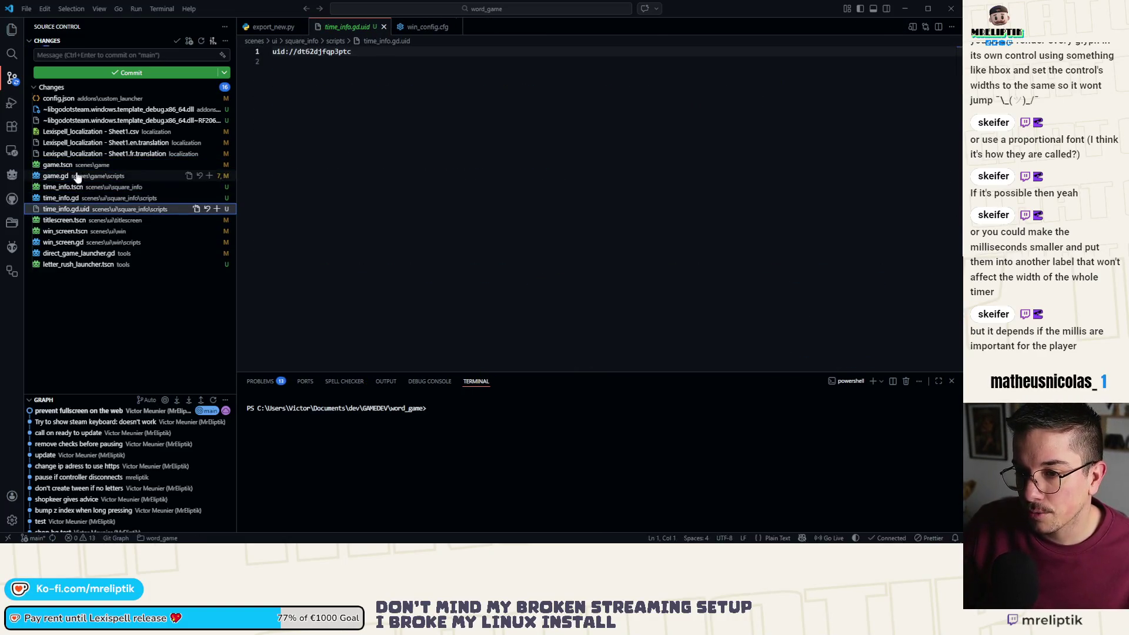
left_click(76, 166, "shift")
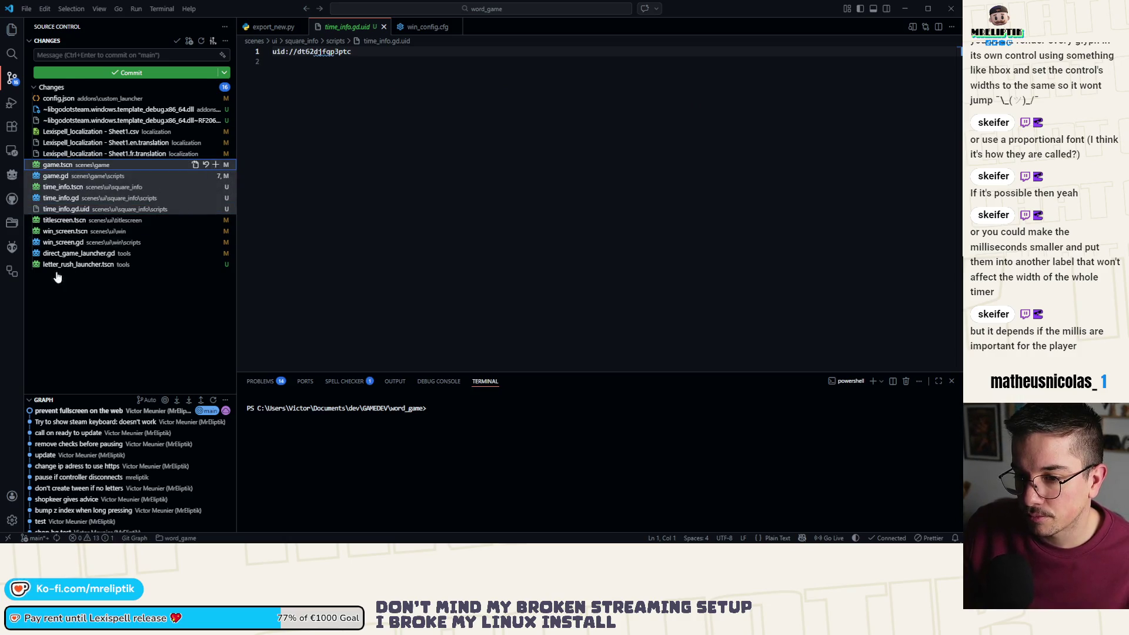
left_click(81, 54)
type("s")
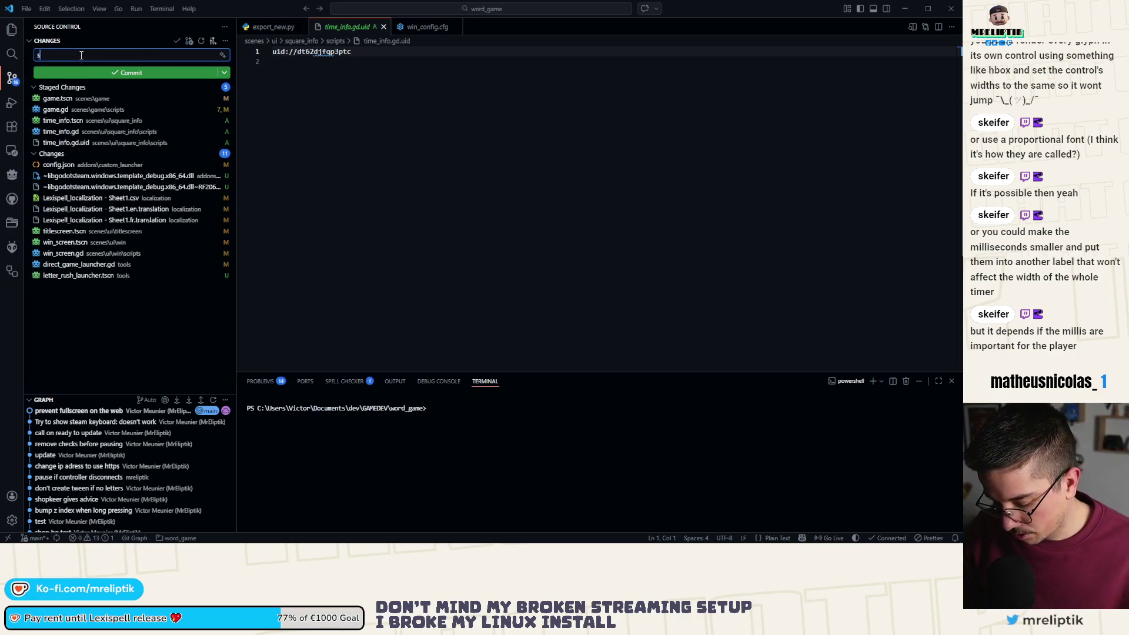
type("ring letter rush")
key("ctrl+Return")
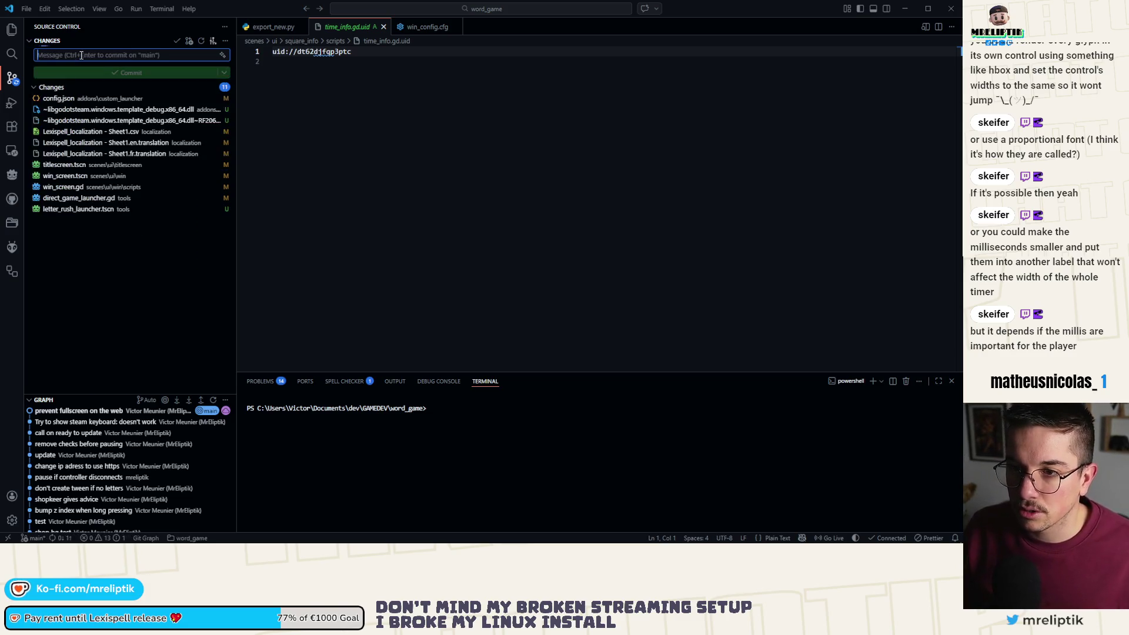
Stage direct_game_launcher.gd, letter_rush_launcher.tscn and config.json and commit them as 'letter rush launcher'.
left_click(100, 211)
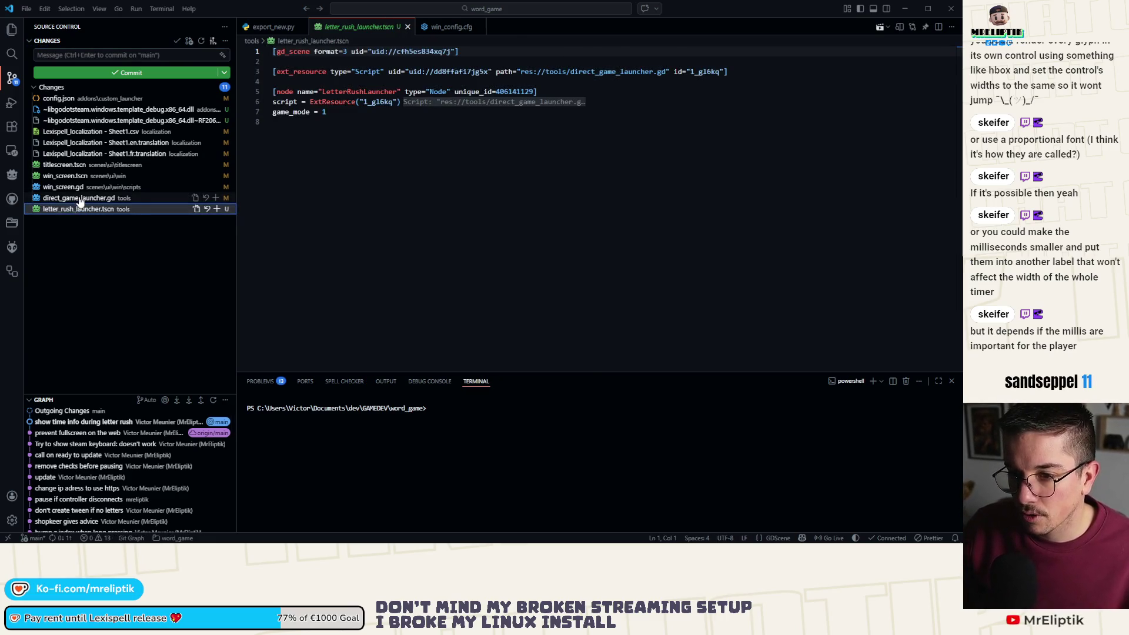
left_click(88, 199)
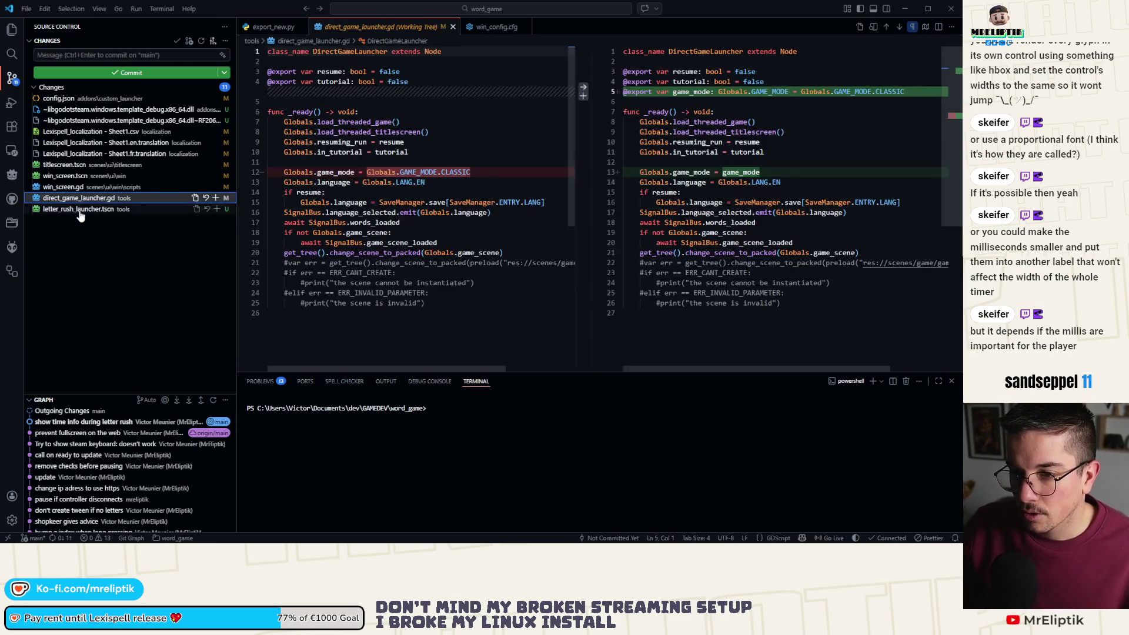
left_click(217, 208)
left_click(96, 132)
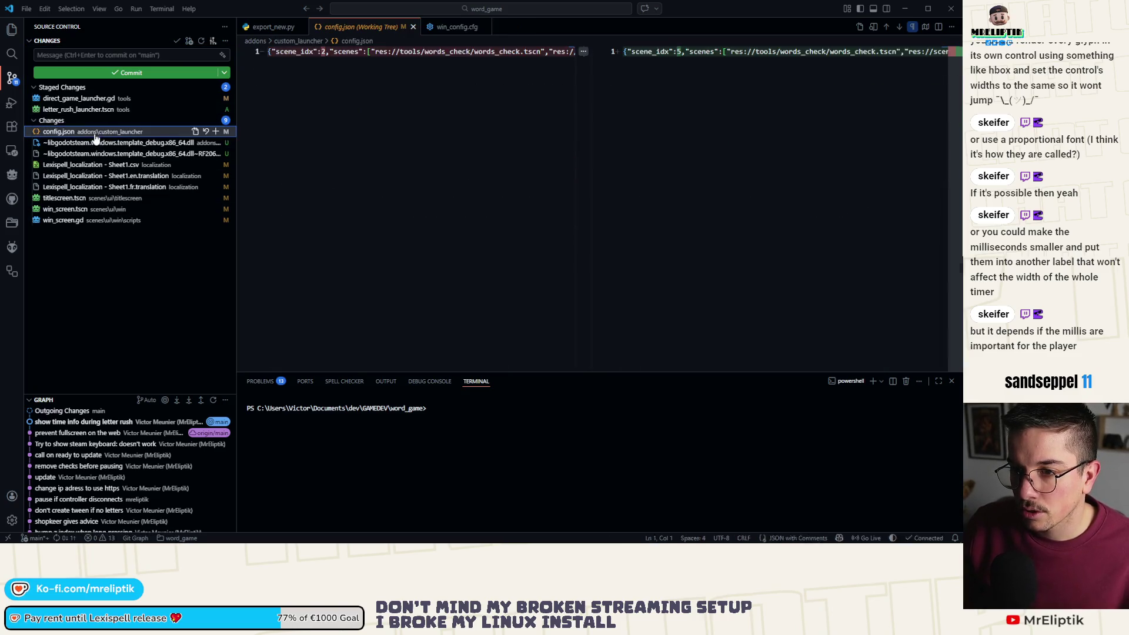
left_click(215, 131)
left_click(98, 55)
type("letter rush launcher")
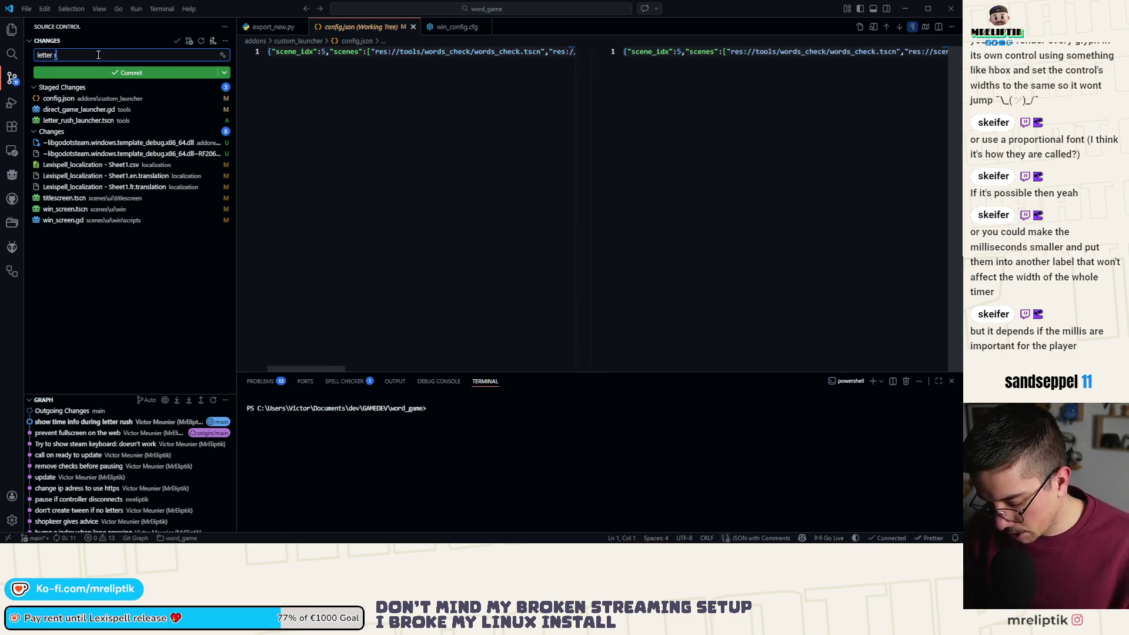
key("Return")
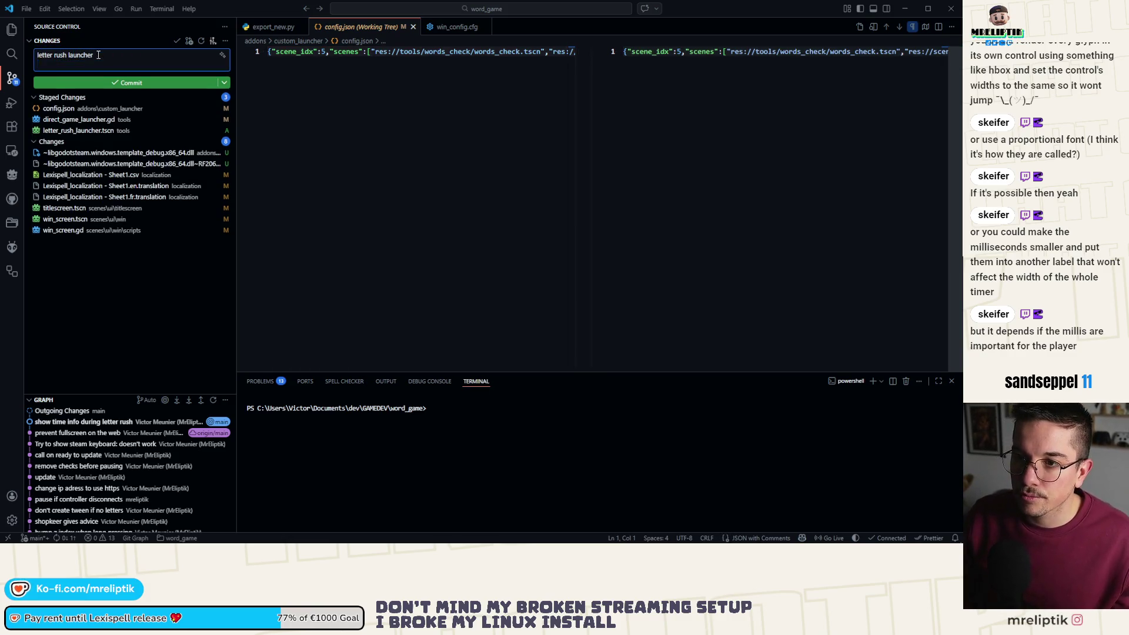
key("ctrl+Return")
left_click(76, 121)
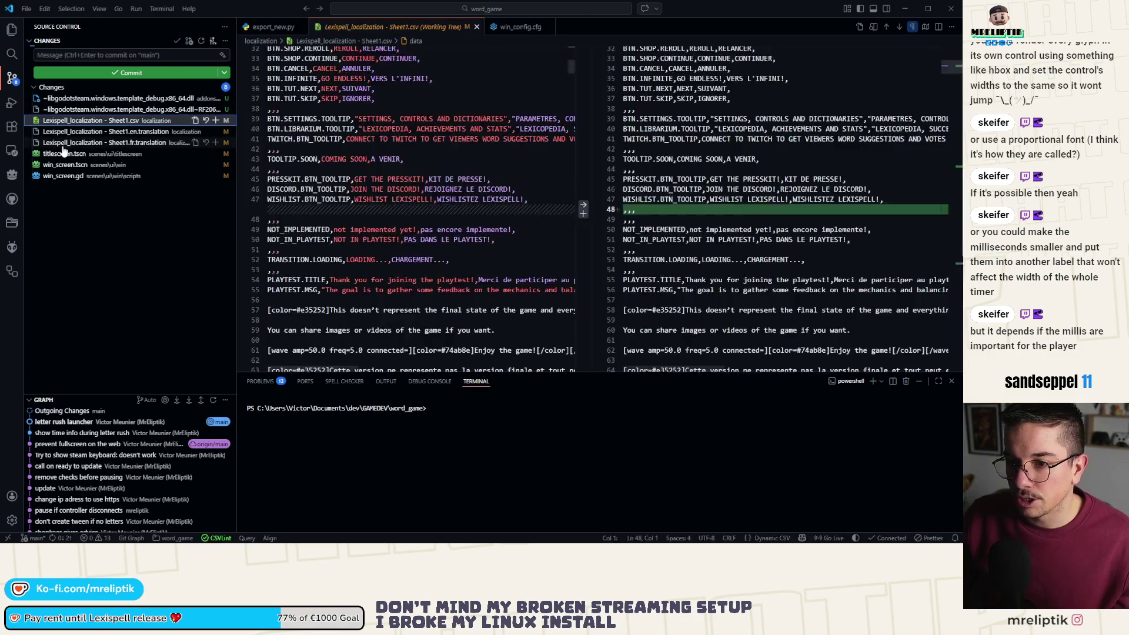
Stage the win_screen scene and script and commit them with a message about showing stats.
left_click(61, 154)
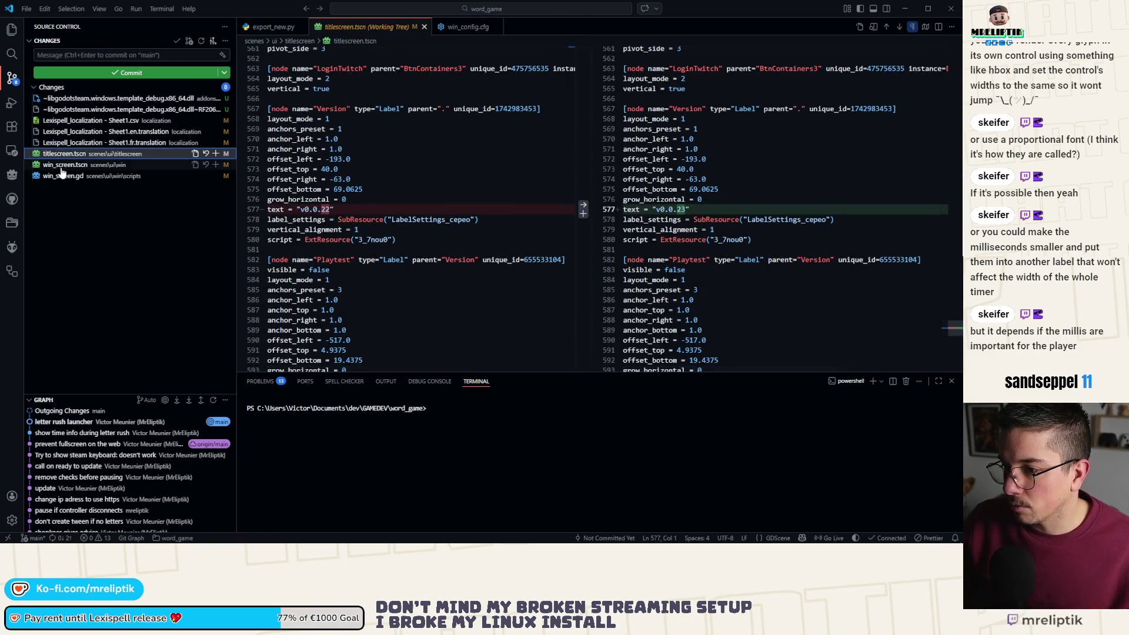
left_click(77, 165)
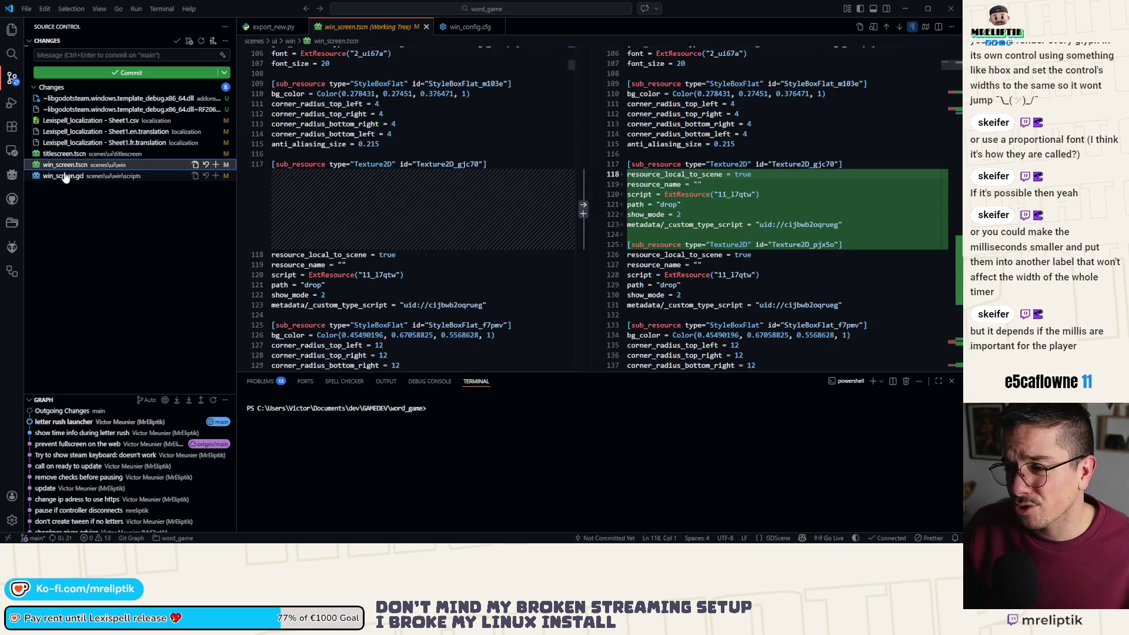
left_click(147, 177, "shift")
left_click(215, 165)
left_click(112, 54)
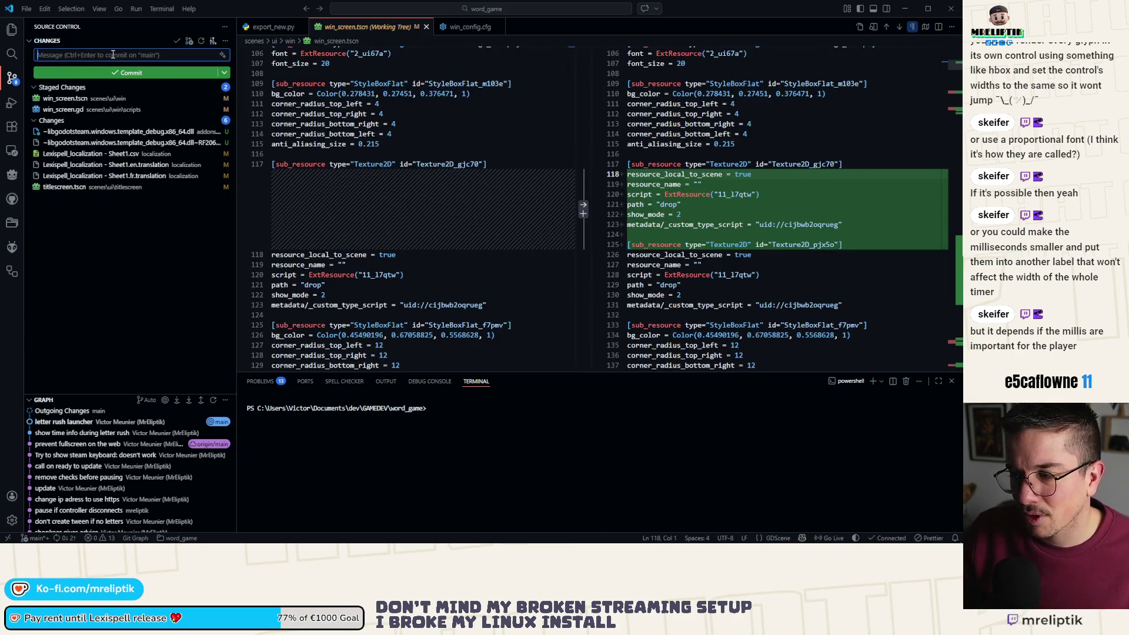
type("show")
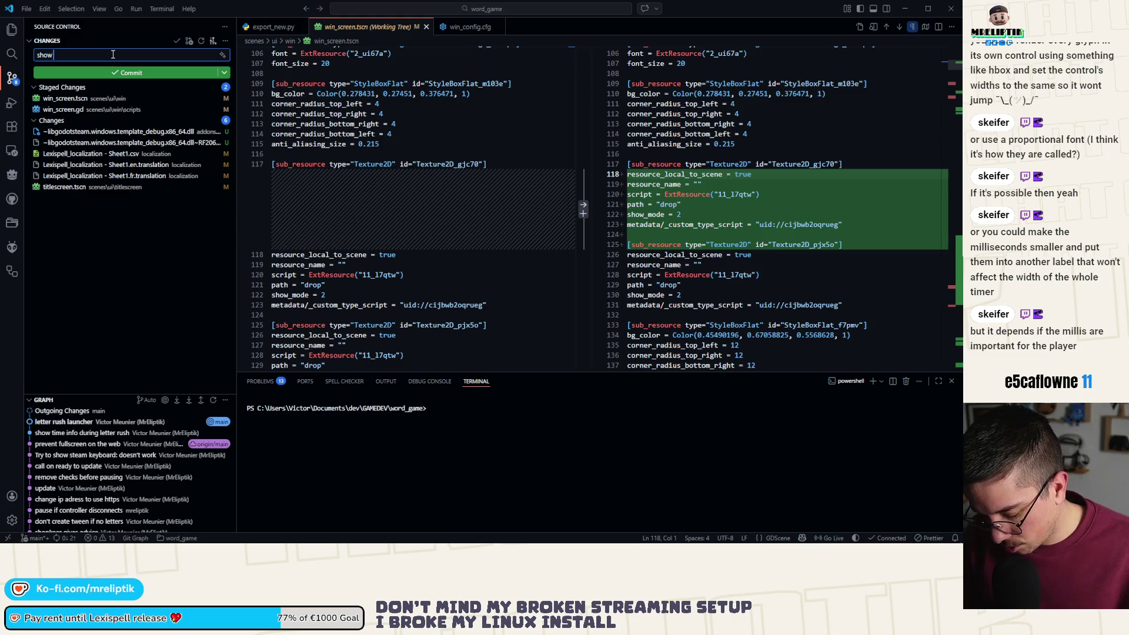
type(" stats t")
type("or letter rush and")
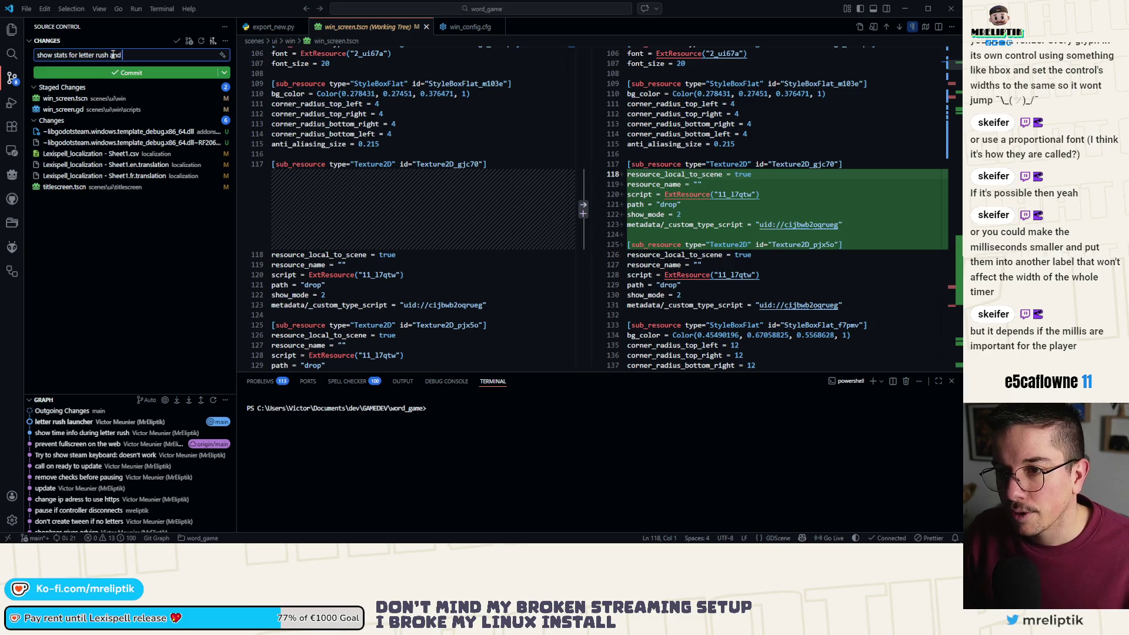
key("BackSpace")
key("BackSpace")
key("BackSpace")
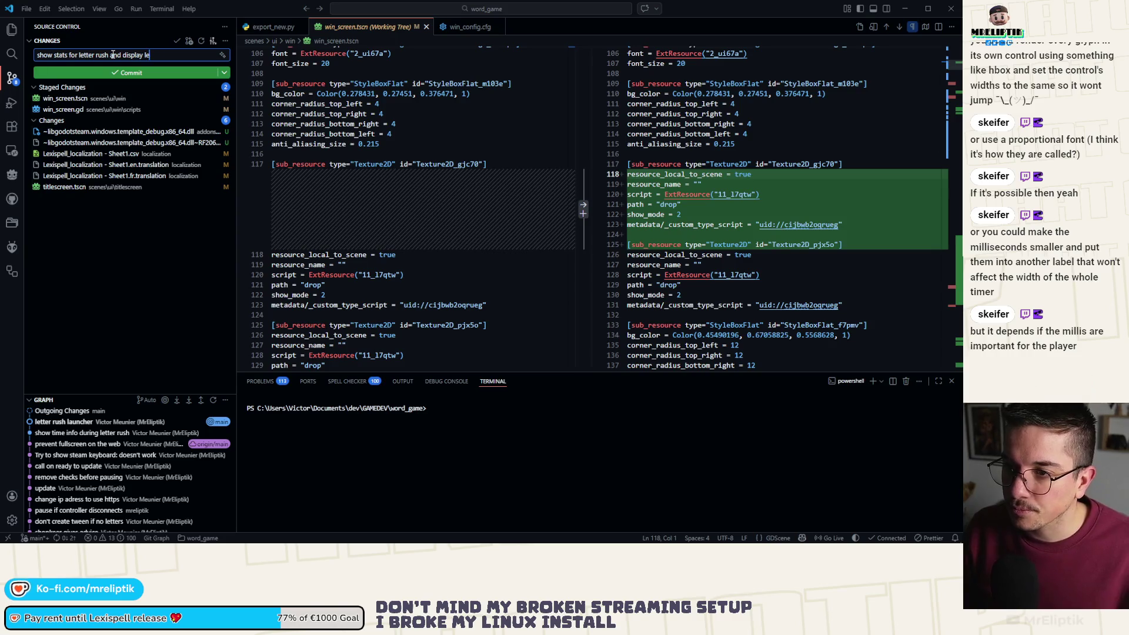
type("ft time")
key("ctrl+Return")
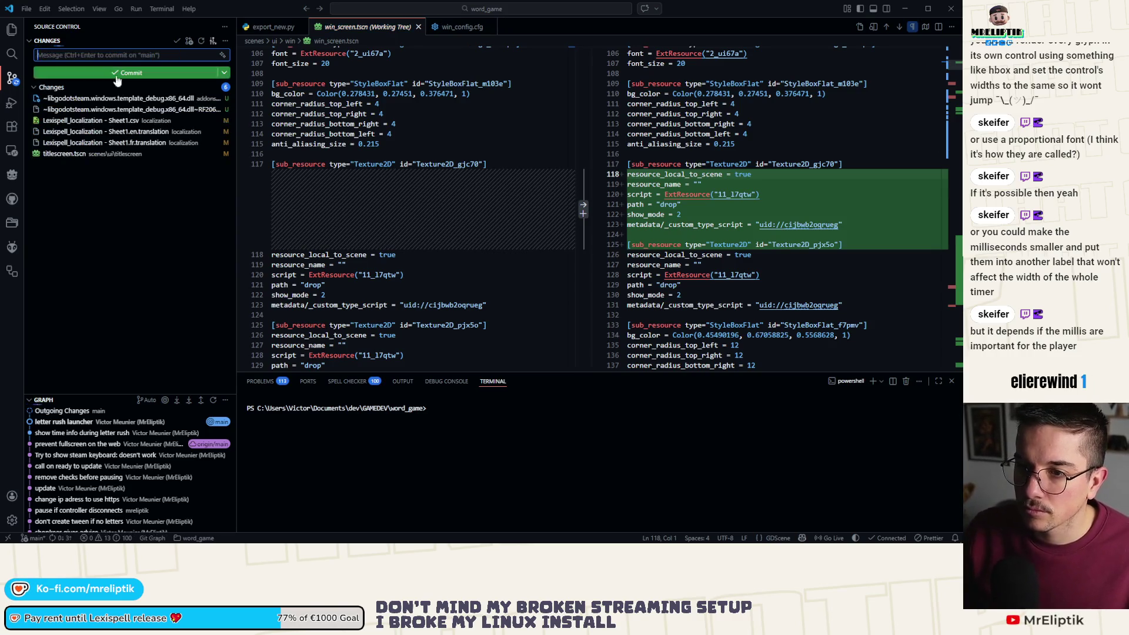
Stage the three localization files and commit them as 'localization update'.
left_click(103, 121)
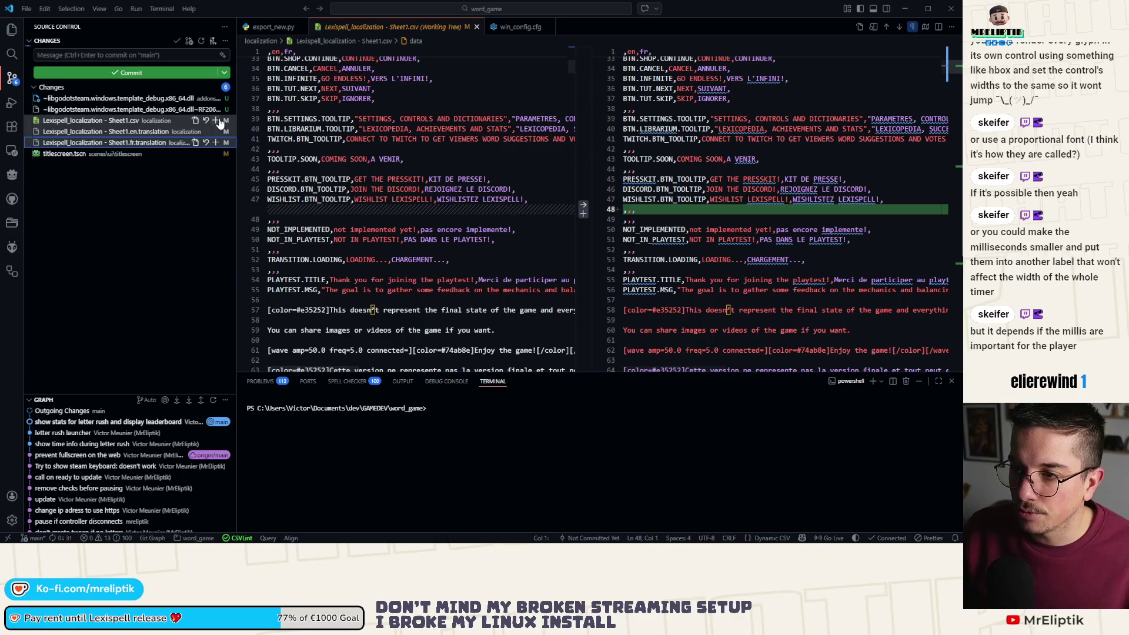
left_click(216, 121)
left_click(137, 55)
type("local")
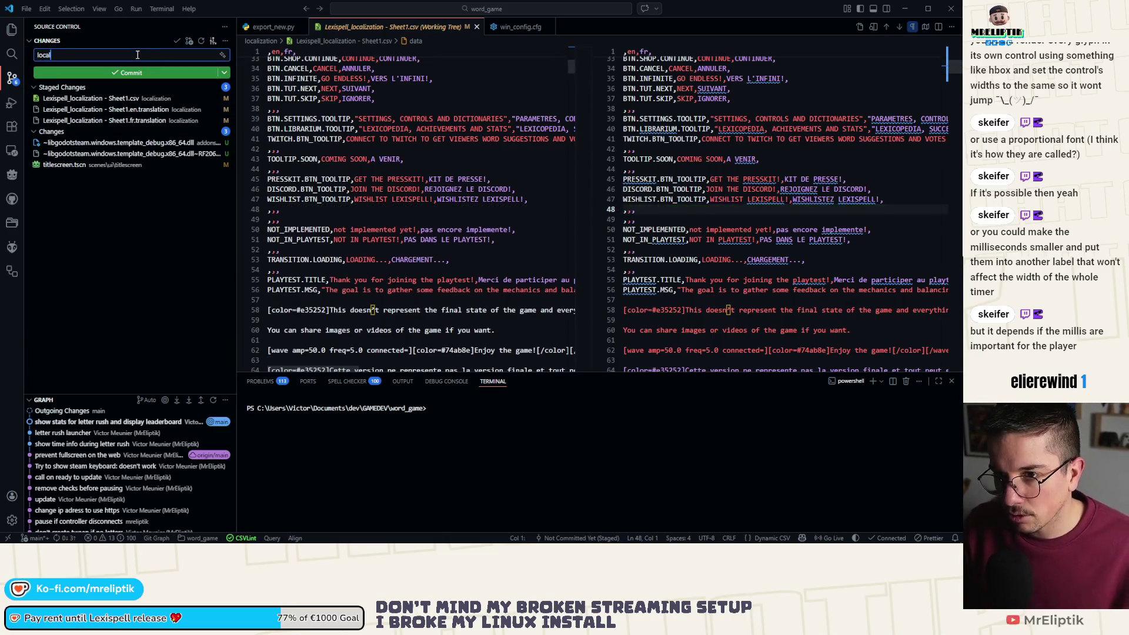
type("ization update")
key("ctrl+Return")
Commit the title screen version change as 'version'.
type("version")
key("ctrl+Return")
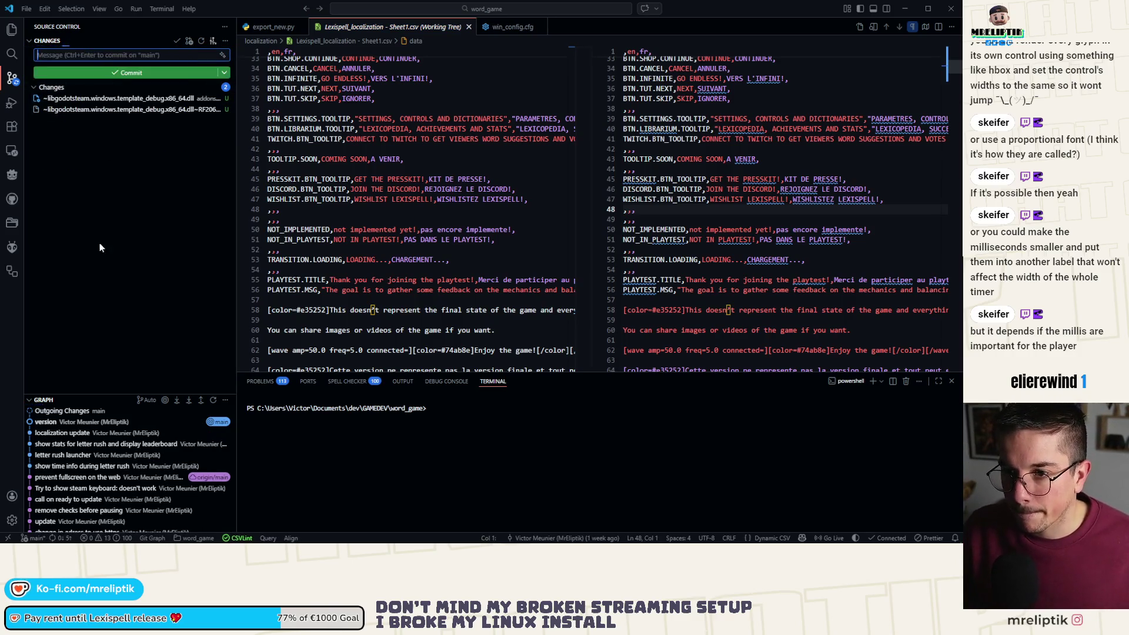
left_click(116, 251)
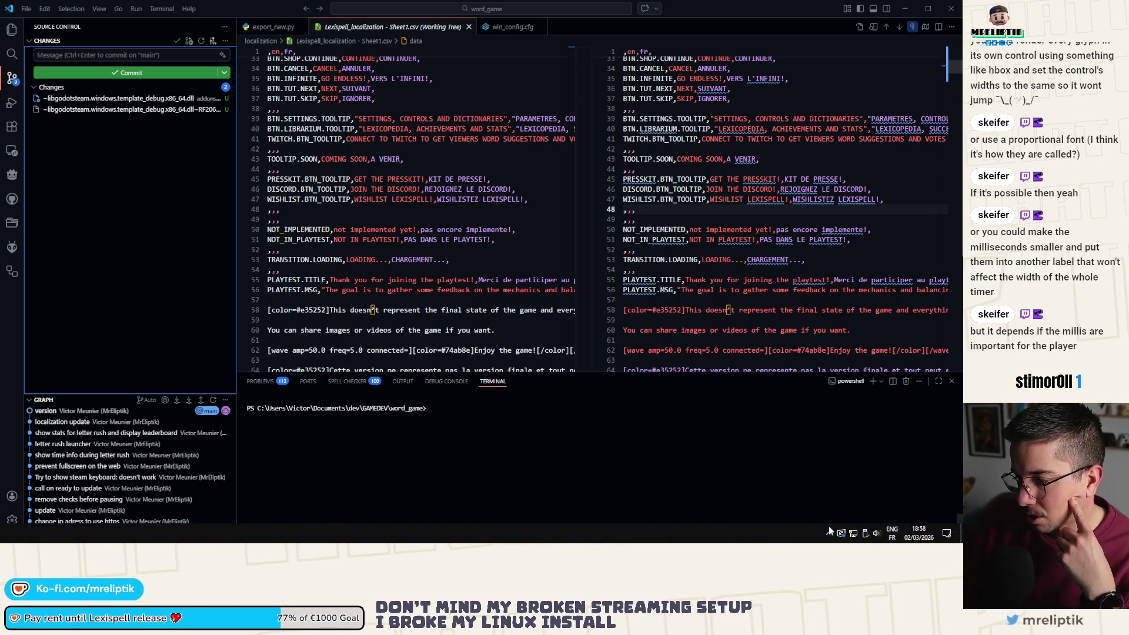
Check the hidden system tray icons, then Alt+Tab from VS Code to the Godot editor.
left_click(829, 533)
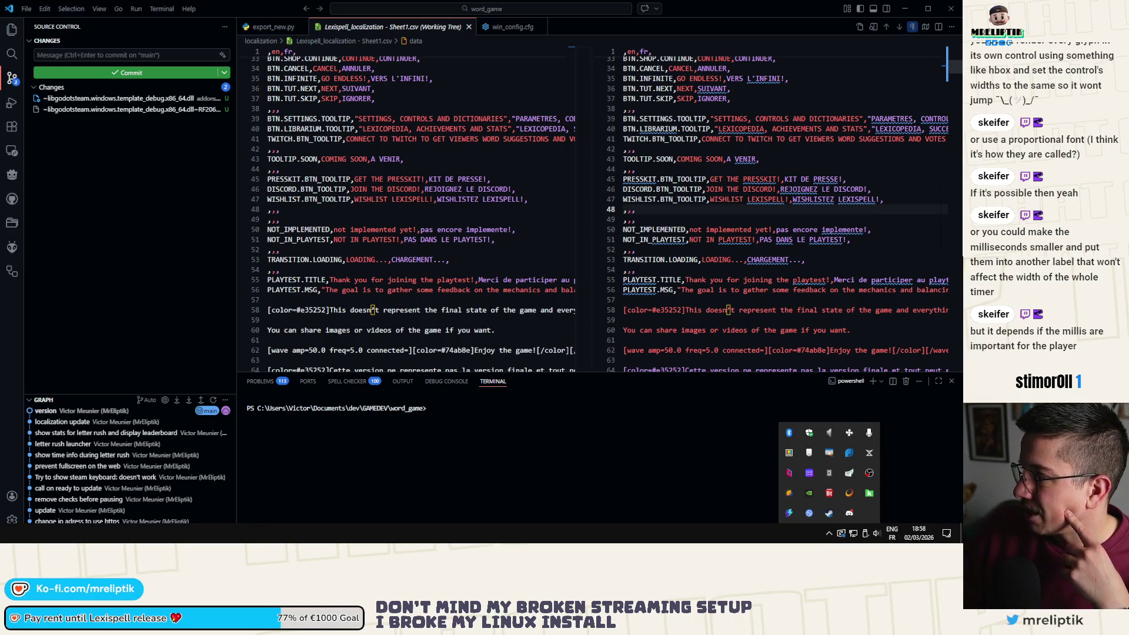
key("Escape")
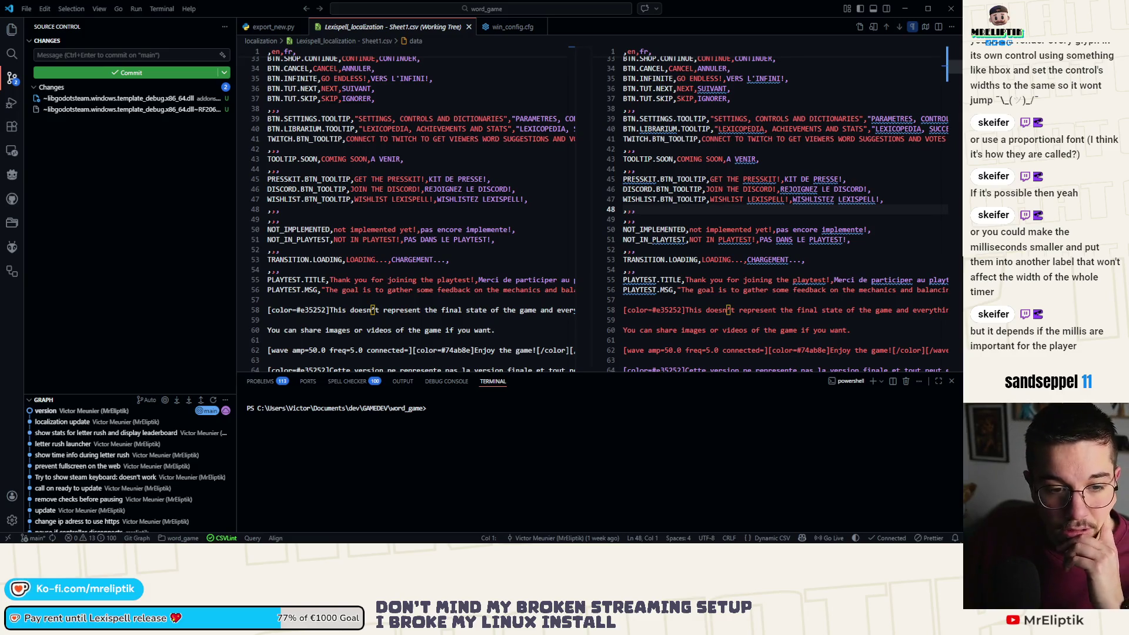
left_click(152, 381)
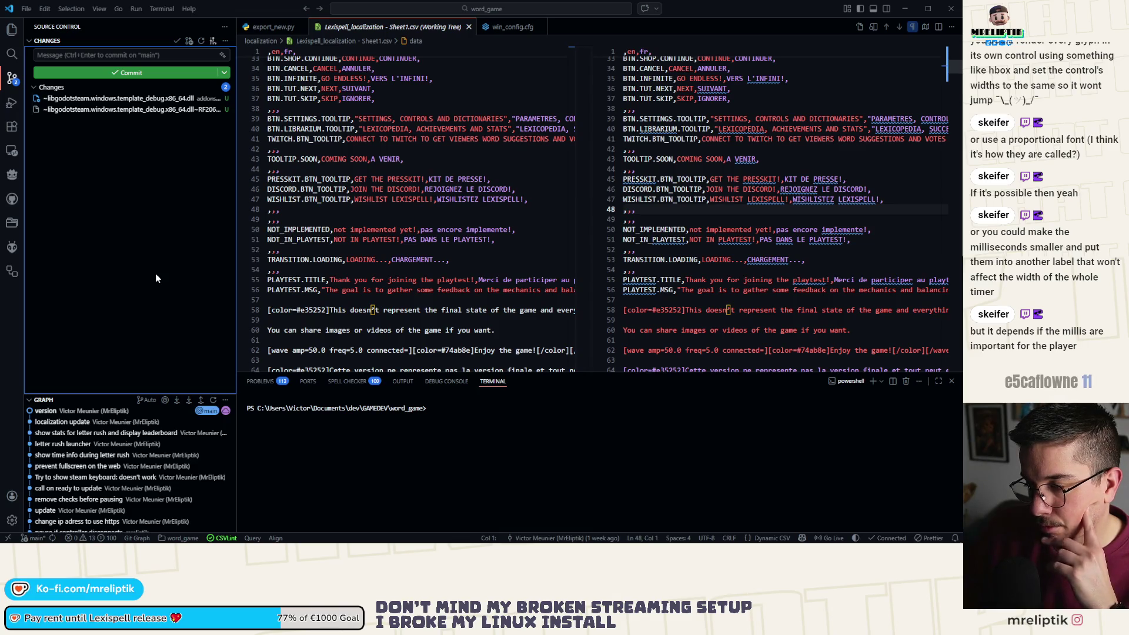
mouse_move(529, 542)
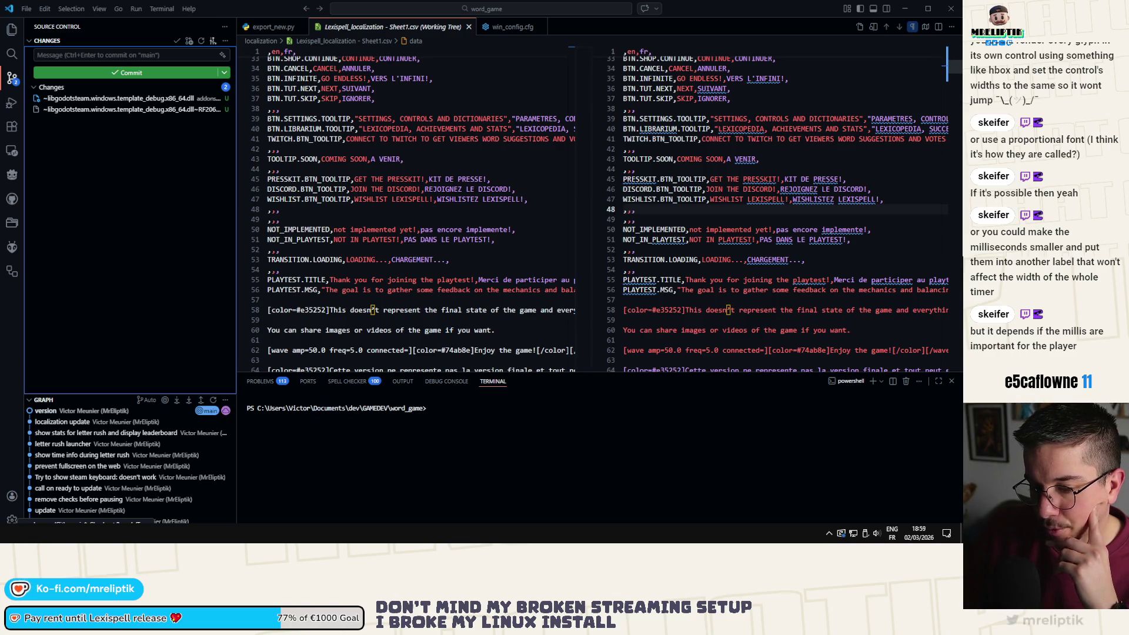
key("alt+Tab")
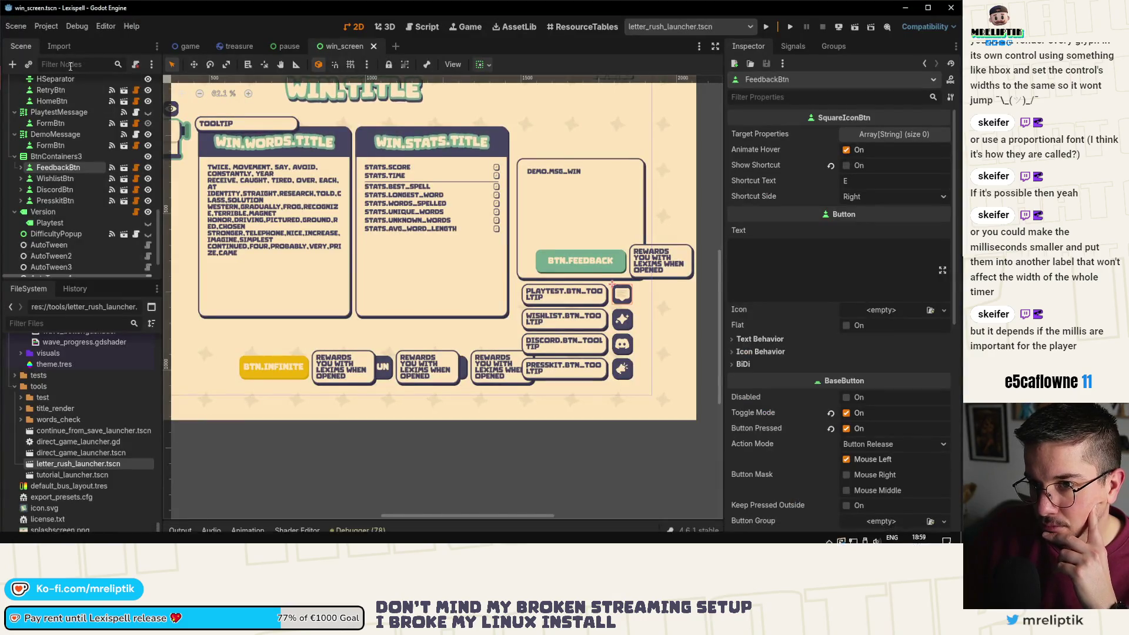
Set the project's Application > Config > Version to 0.0.24 in Project Settings.
left_click(46, 26)
left_click(64, 40)
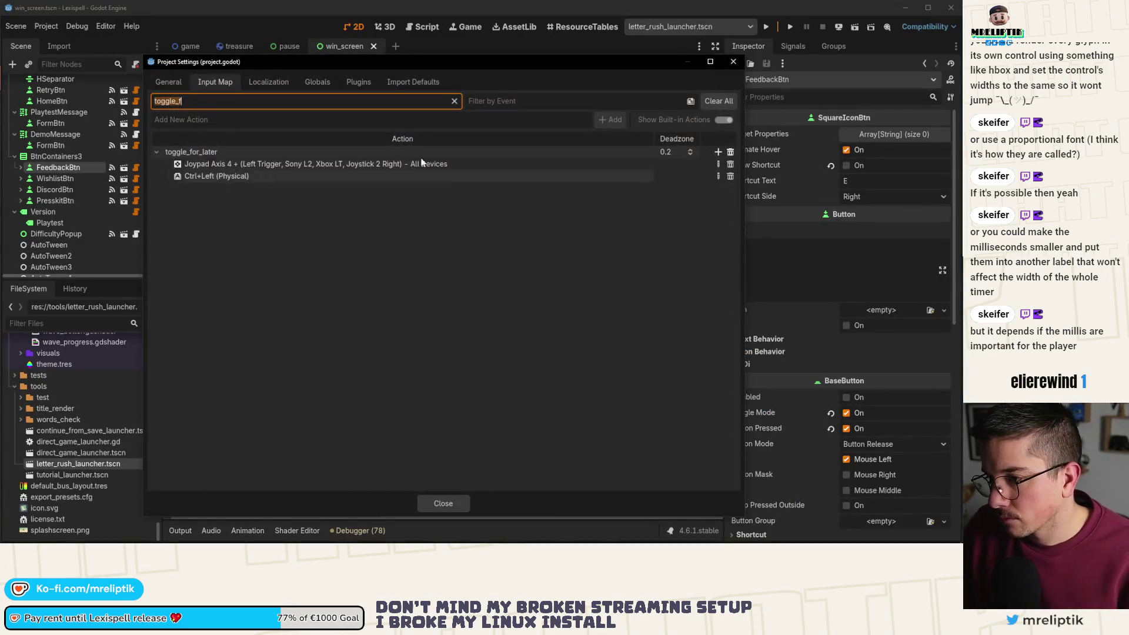
left_click(169, 82)
left_click(553, 247)
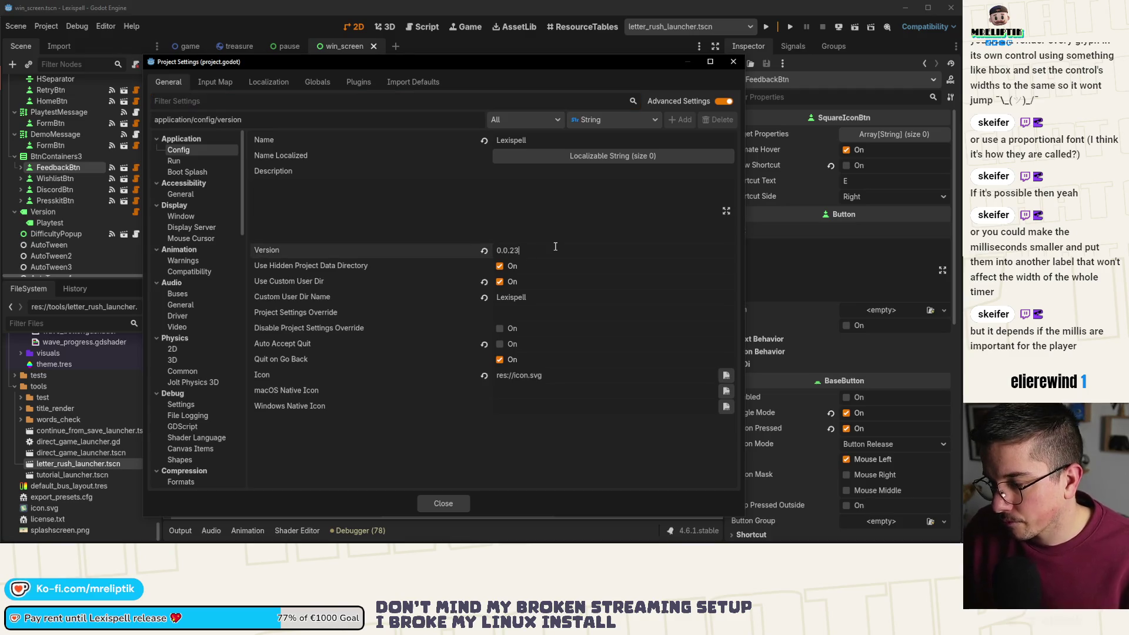
key("BackSpace")
type("4")
key("Return")
Save the project, then SSH into the build server from VS Code's terminal.
left_click(443, 503)
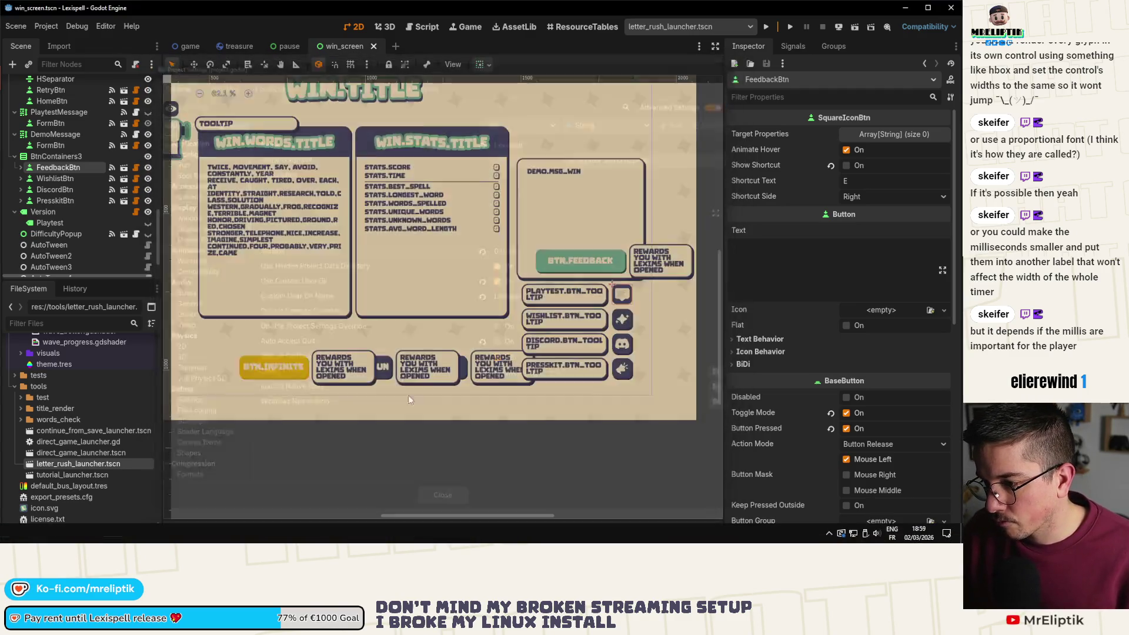
key("ctrl+s")
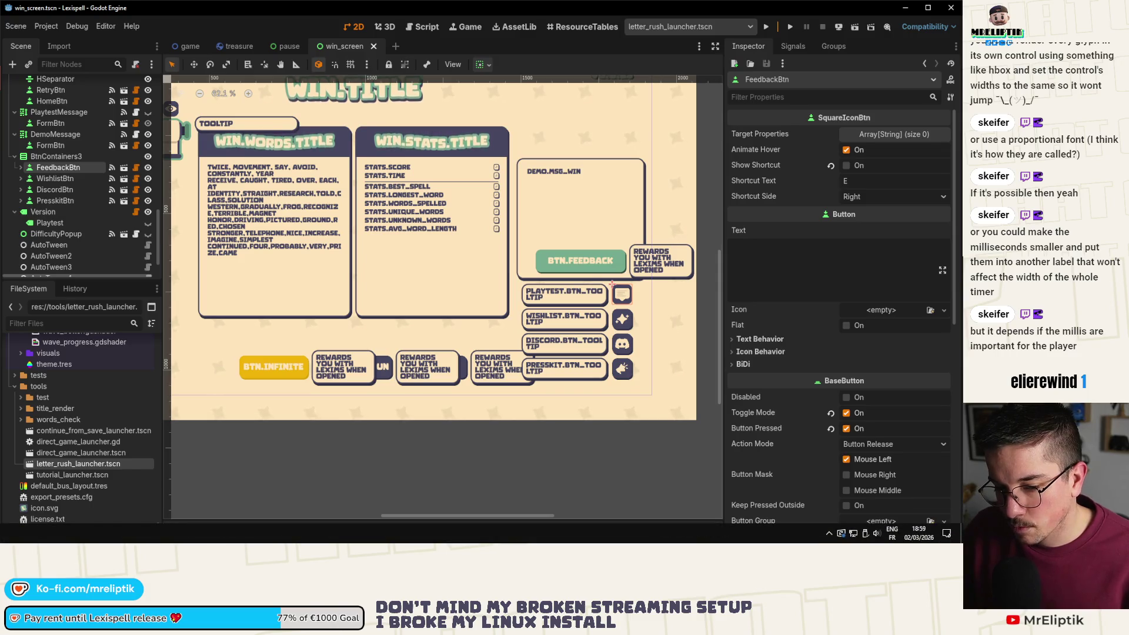
key("alt+Tab")
type("ssh mreliptik@192.168.1.28")
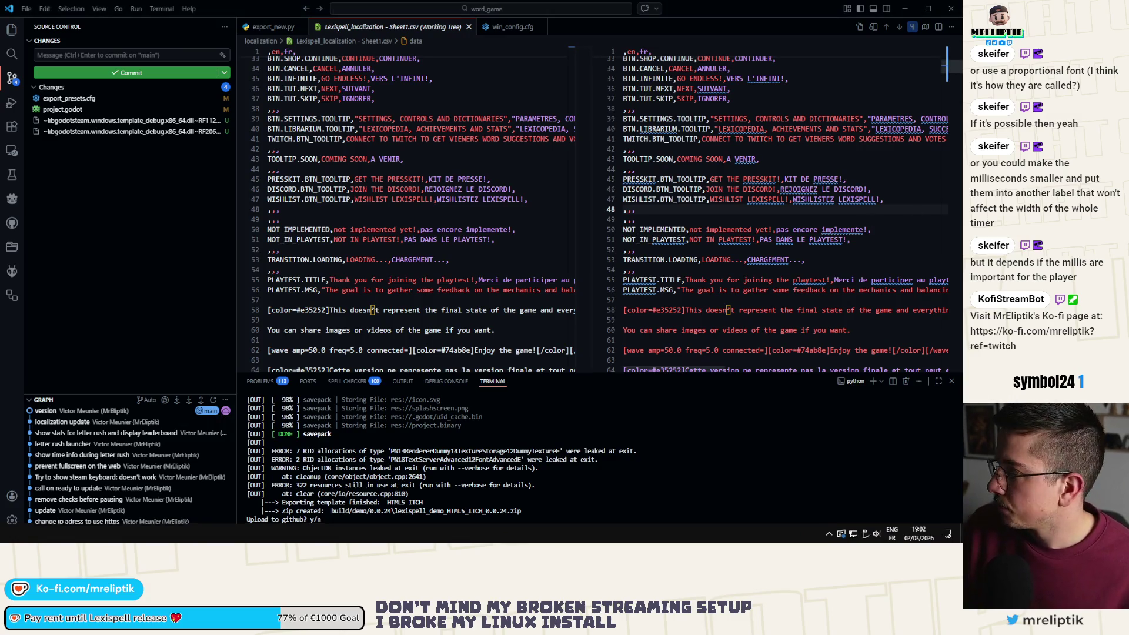
Open the file manager once the export has finished.
key("super+e")
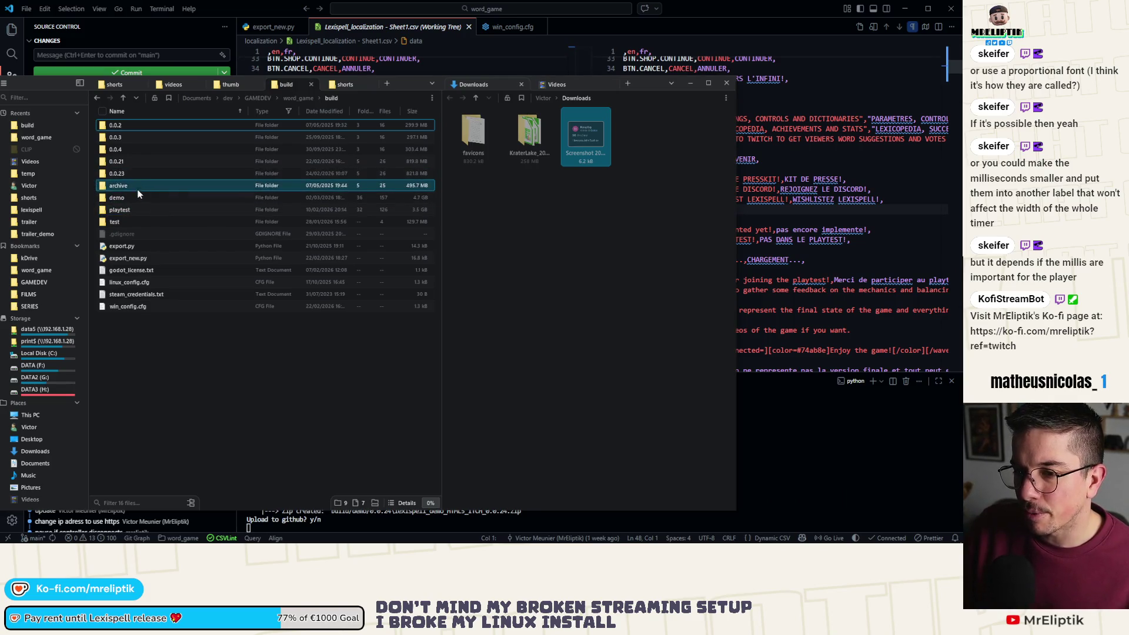
double_click(129, 198)
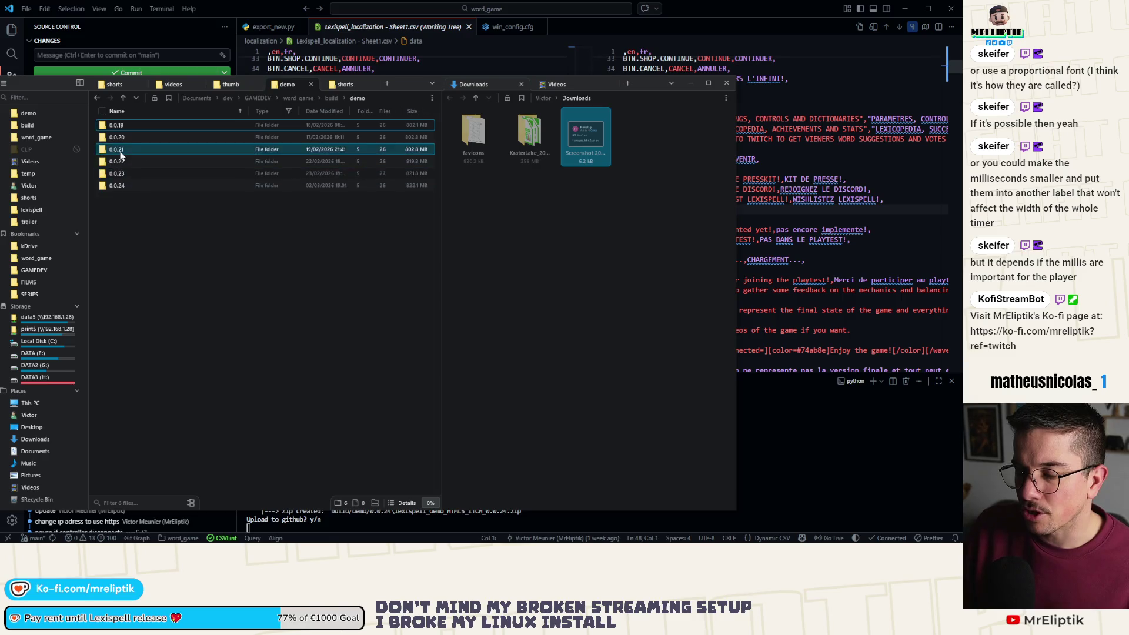
double_click(118, 185)
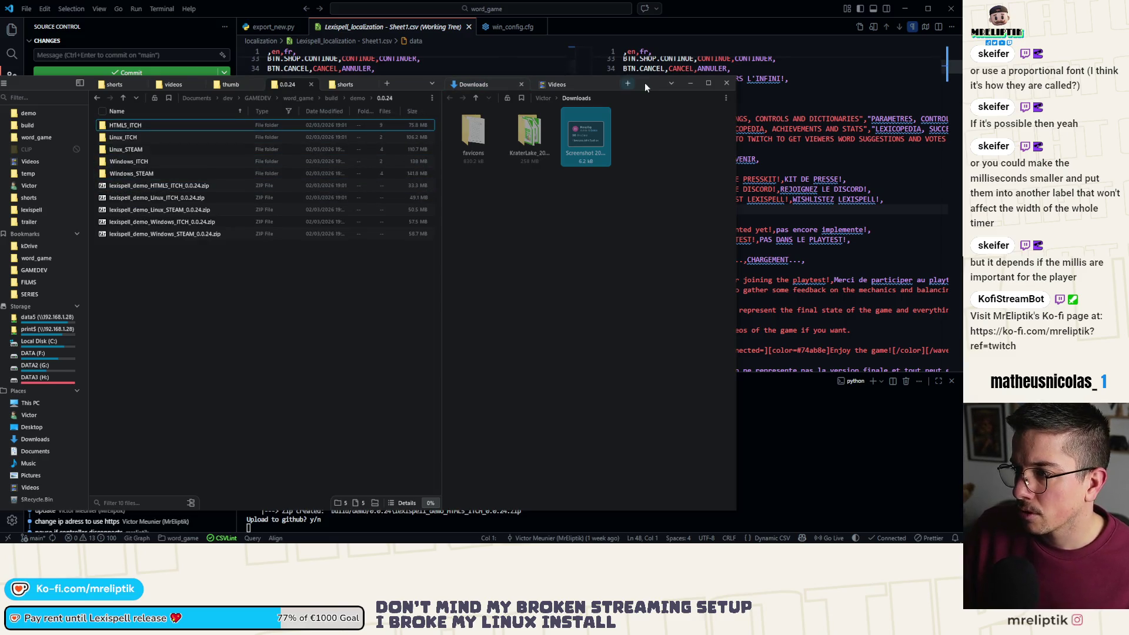
left_click_drag(644, 82, 687, 74)
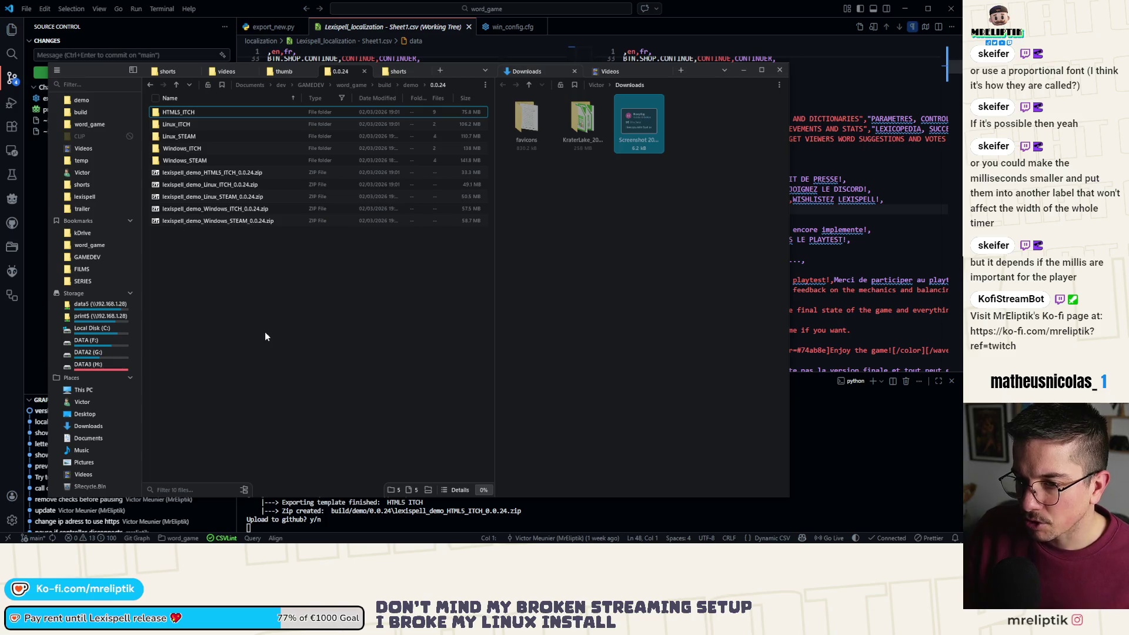
mouse_move(199, 160)
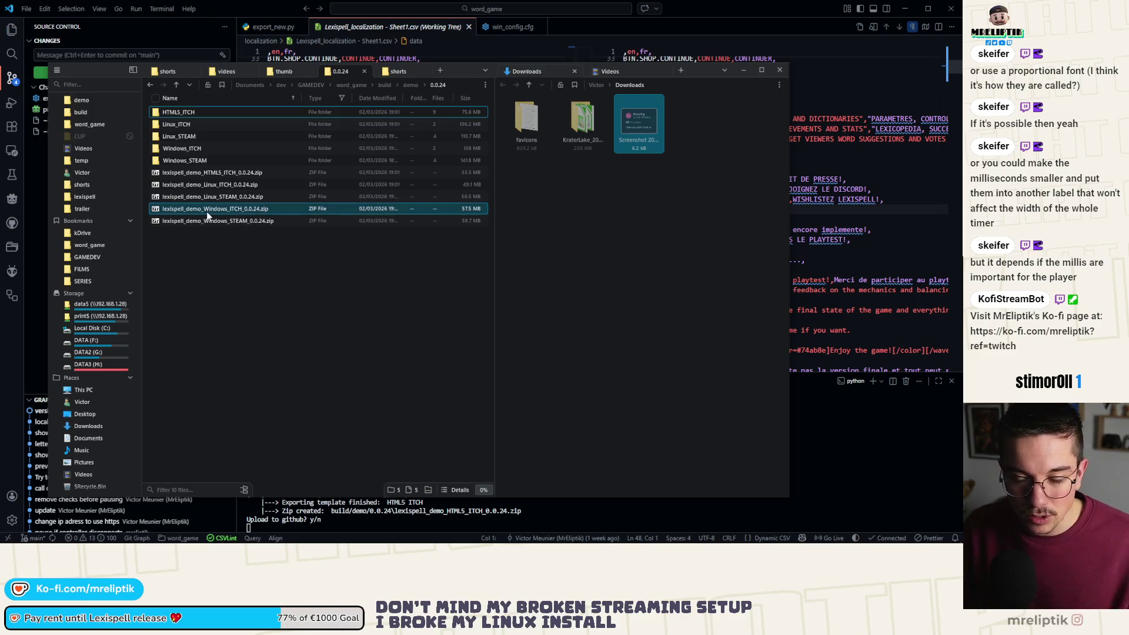
Create a new text document named steam_appid.txt inside the Windows_STEAM build folder.
double_click(218, 161)
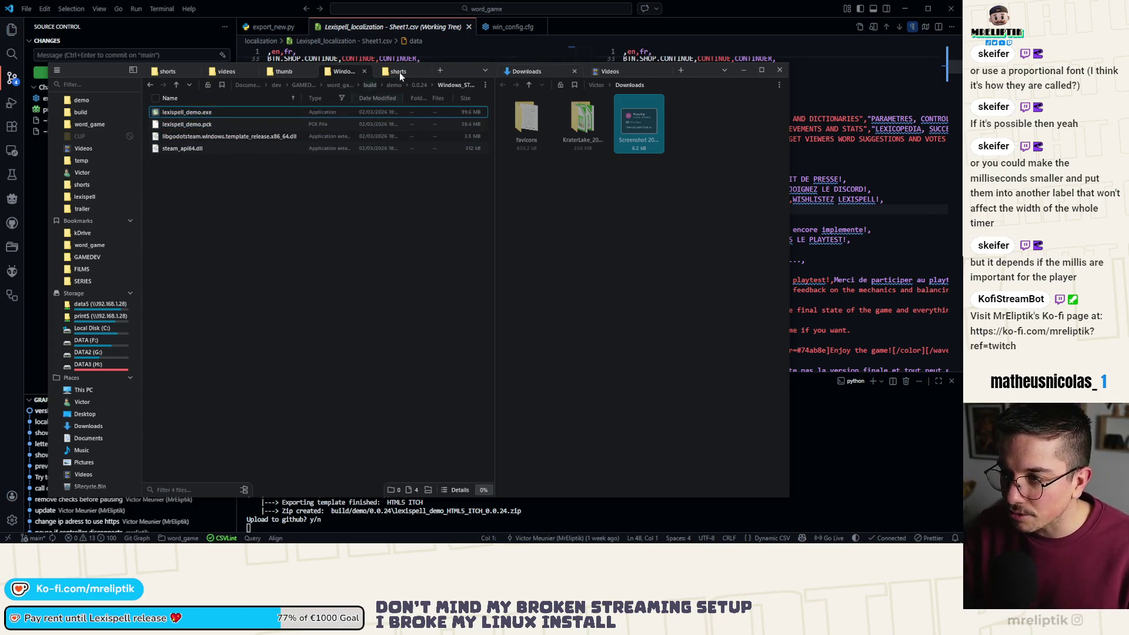
right_click(285, 258)
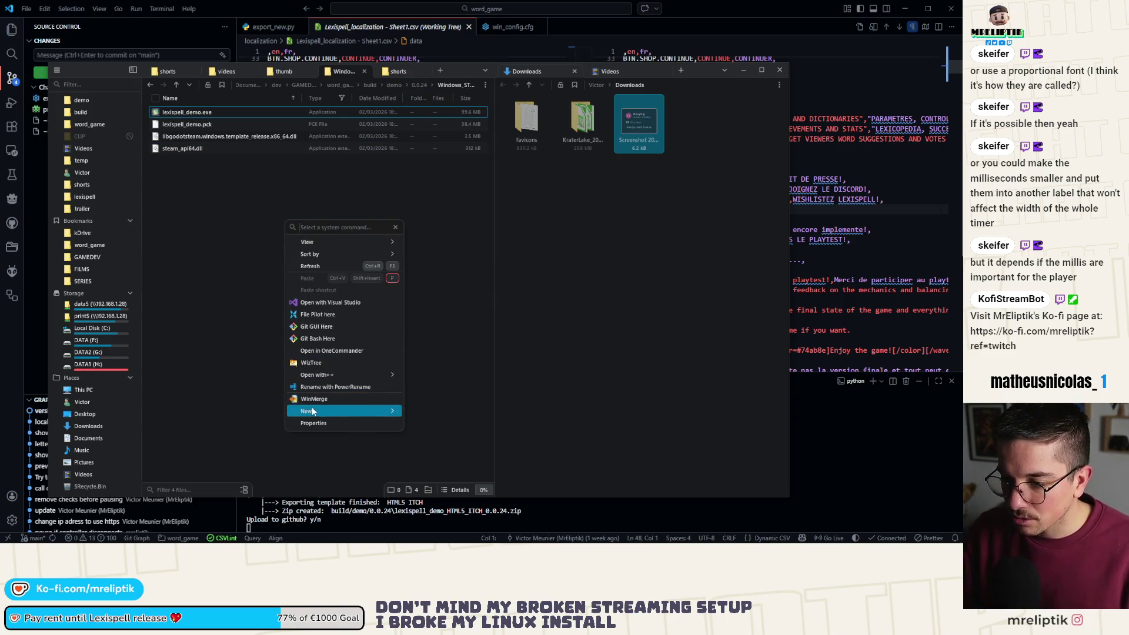
left_click(353, 411)
scroll(357, 464, "down", 3)
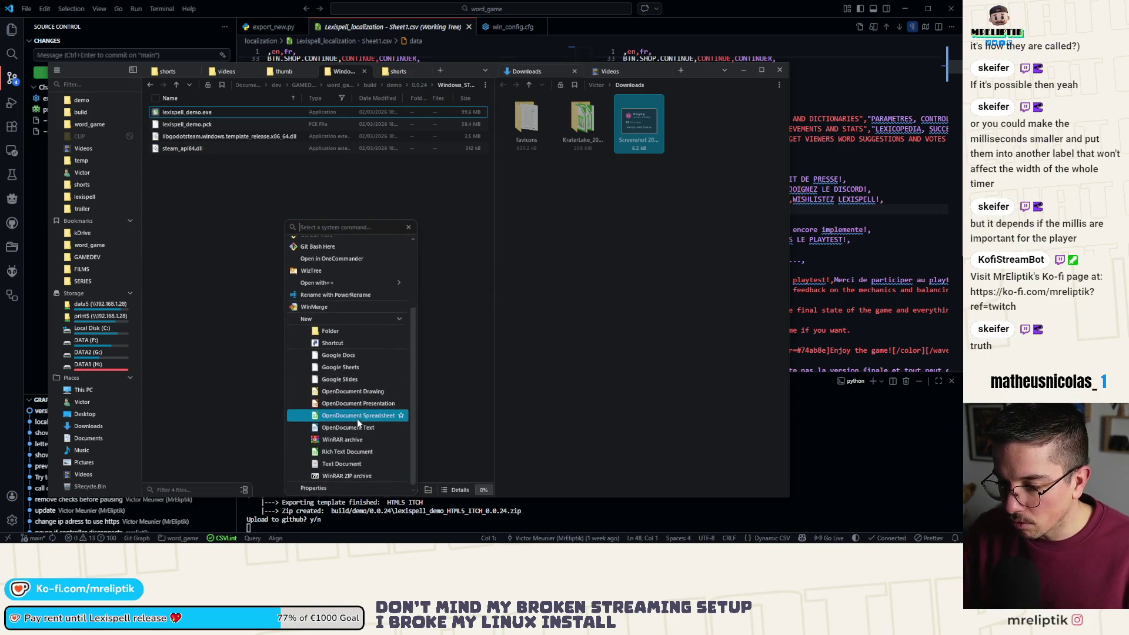
left_click(346, 465)
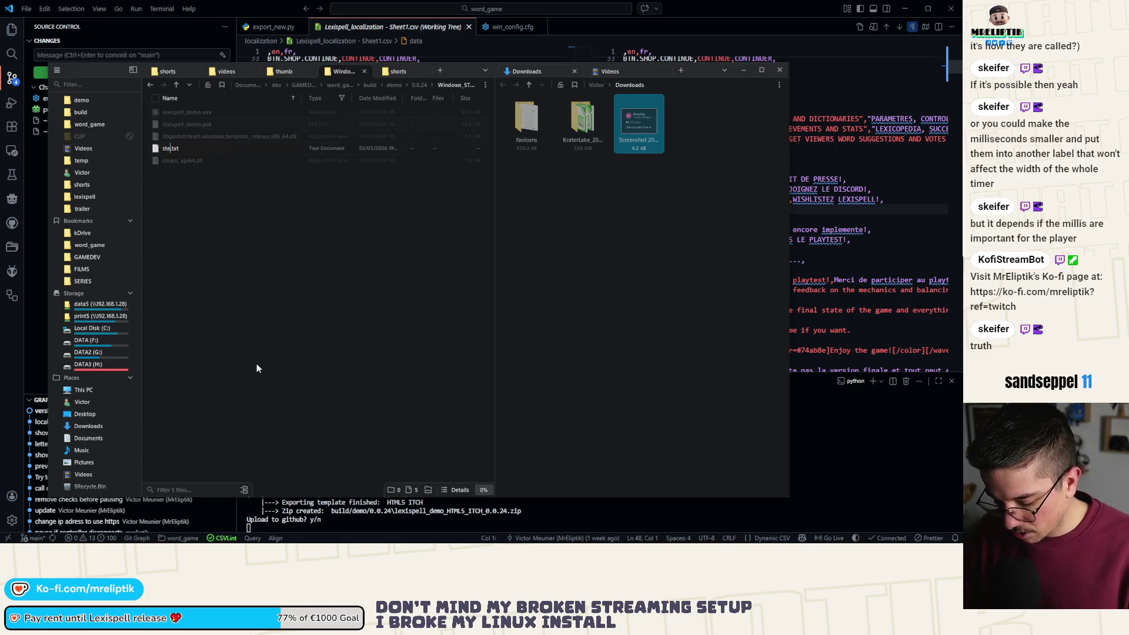
key("Return")
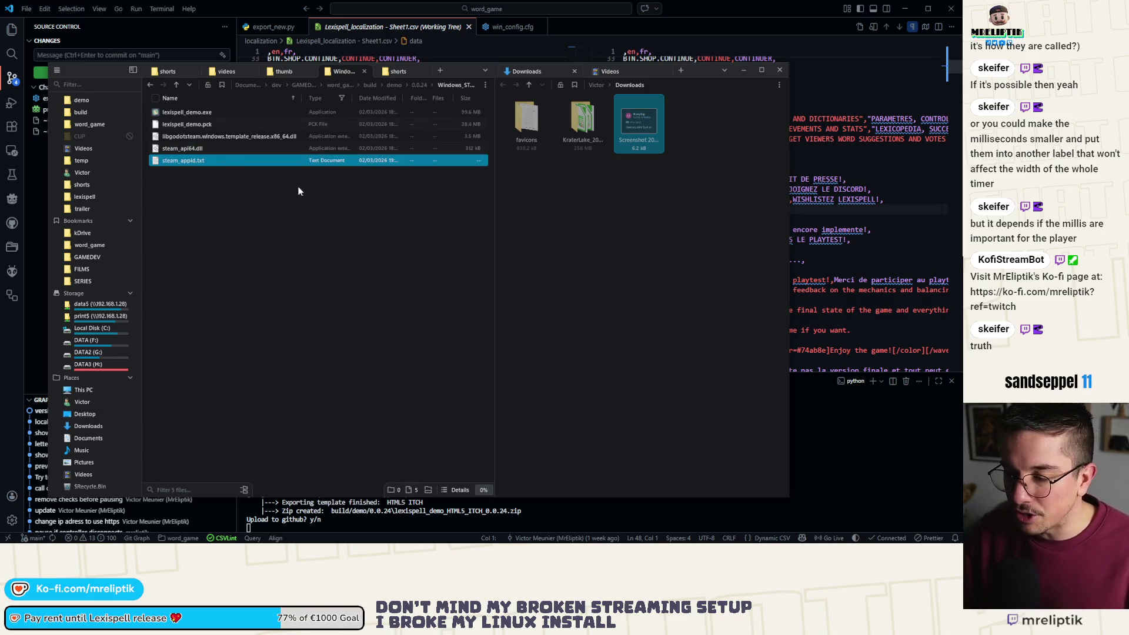
Edit steam_appid.txt to hold only the Steam app ID, then select lexispell_demo.exe.
double_click(209, 164)
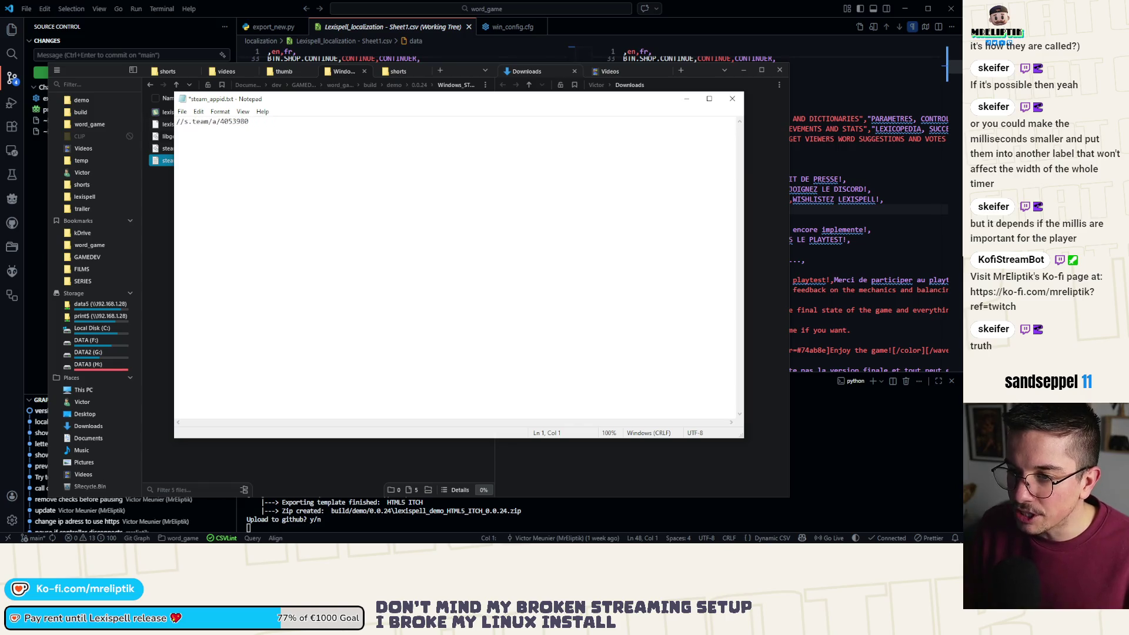
key("Delete")
key("Delete")
key("Delete")
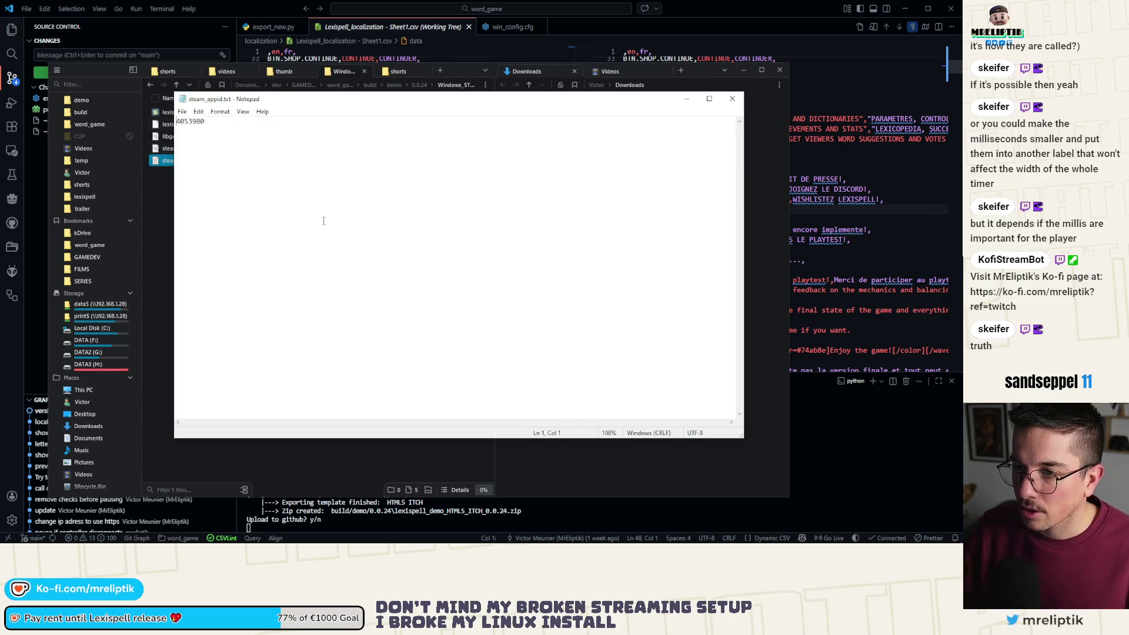
left_click(731, 98)
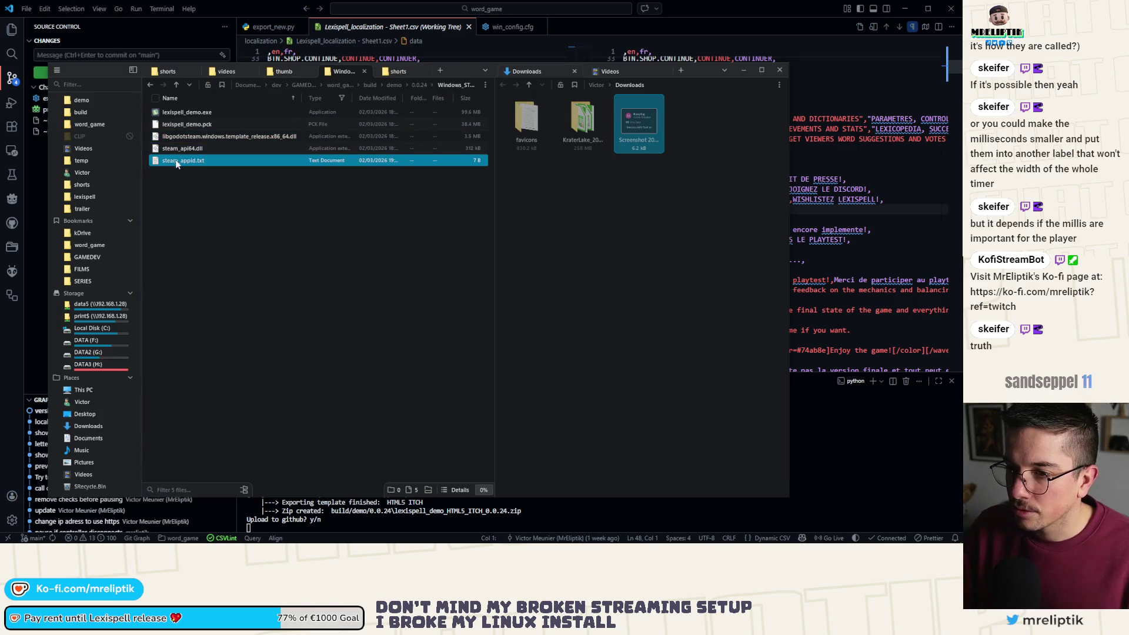
left_click(188, 115)
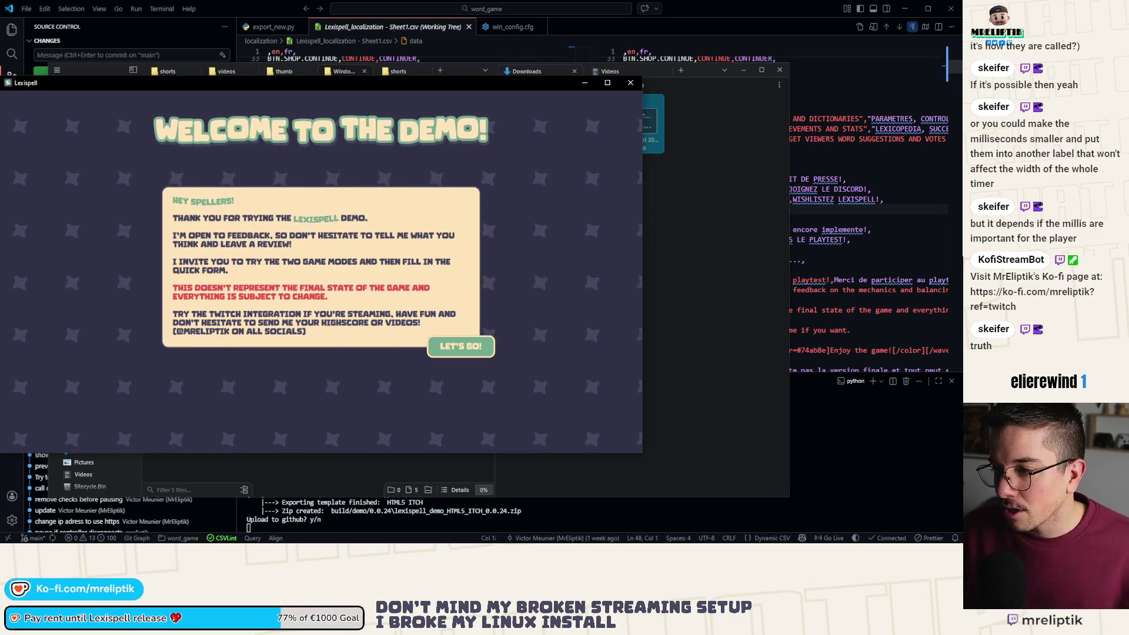
Maximize the game, dismiss the welcome, view the leaderboard, then return home and choose PLAY.
key("super+Up")
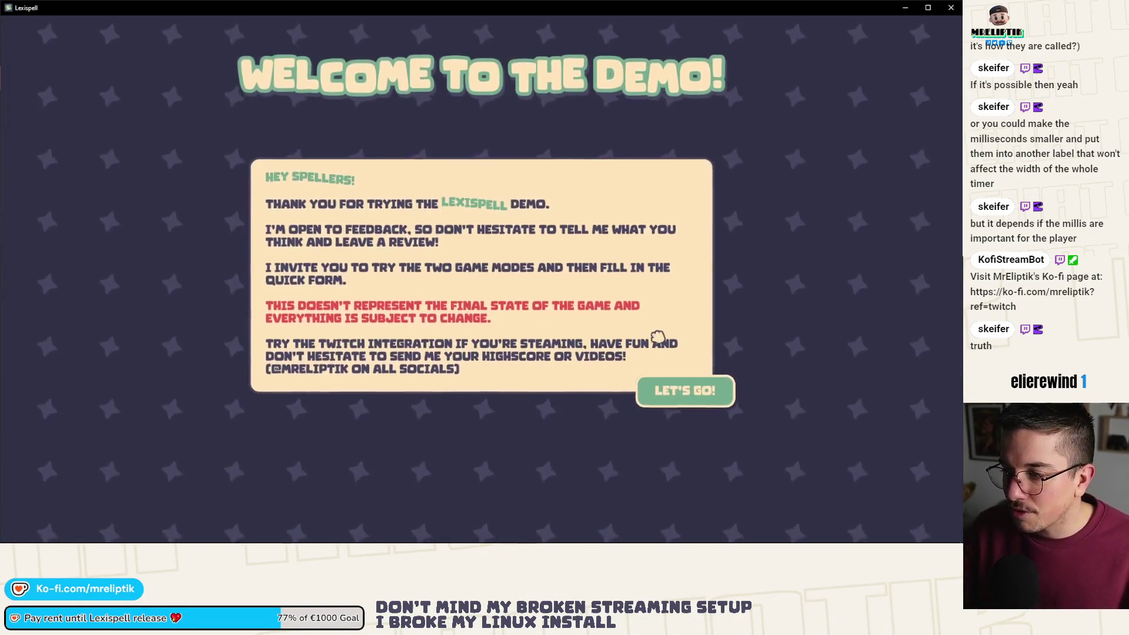
left_click(713, 389)
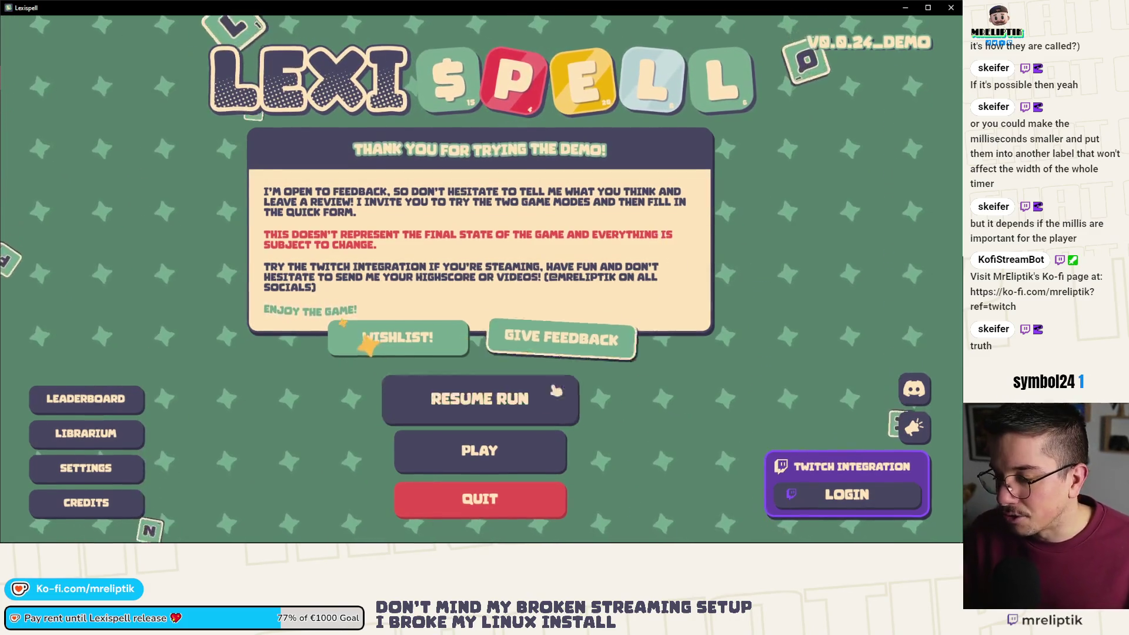
left_click(101, 400)
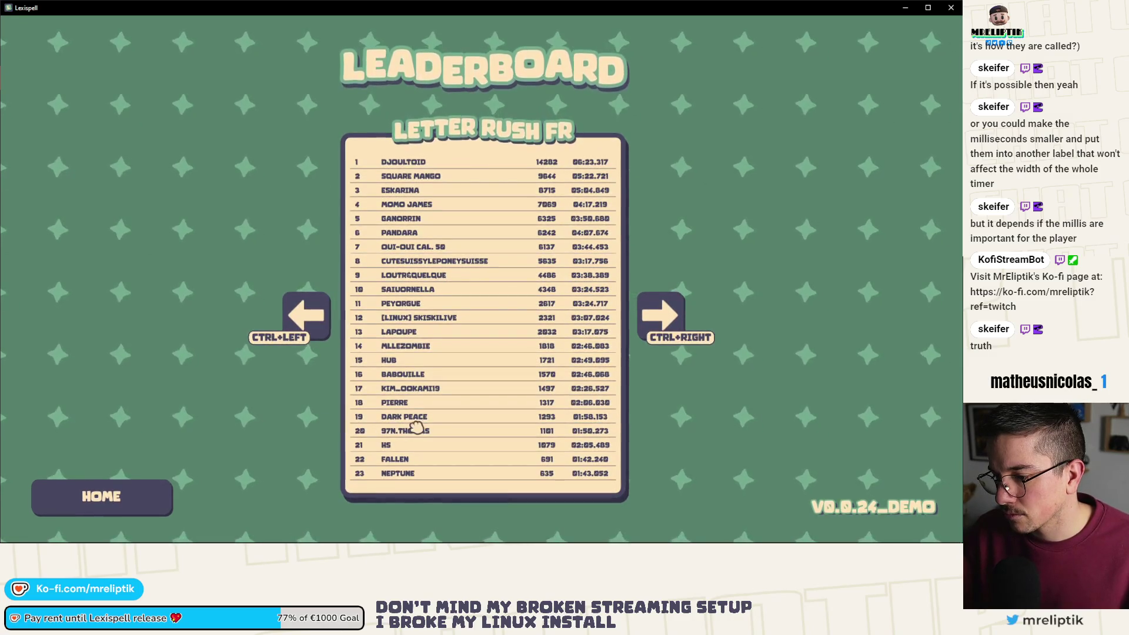
left_click(125, 483)
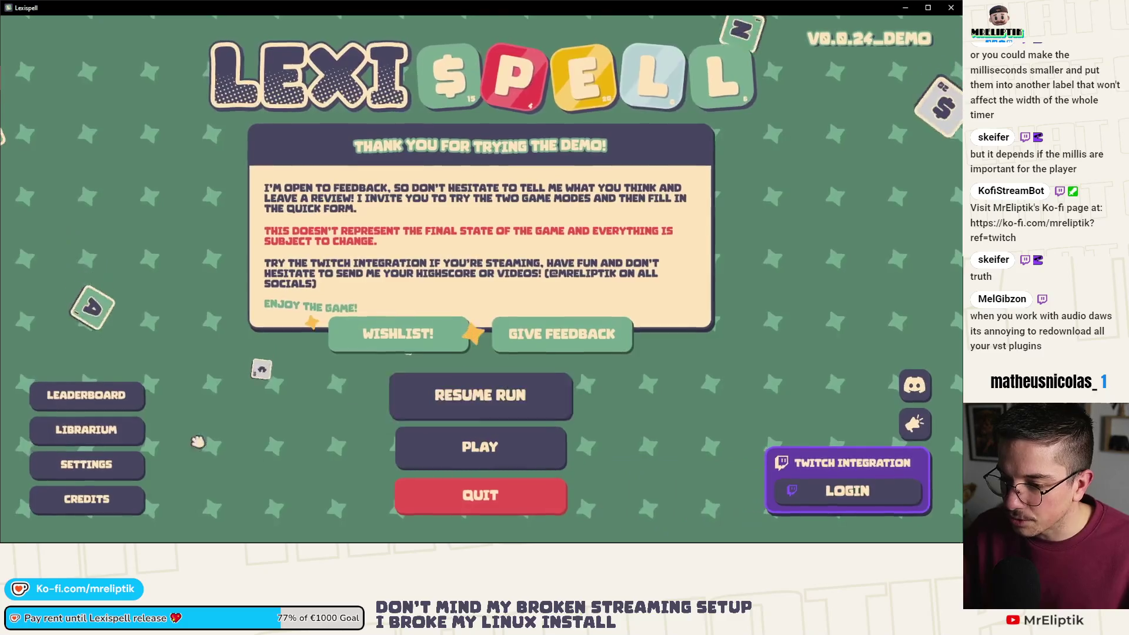
left_click(485, 448)
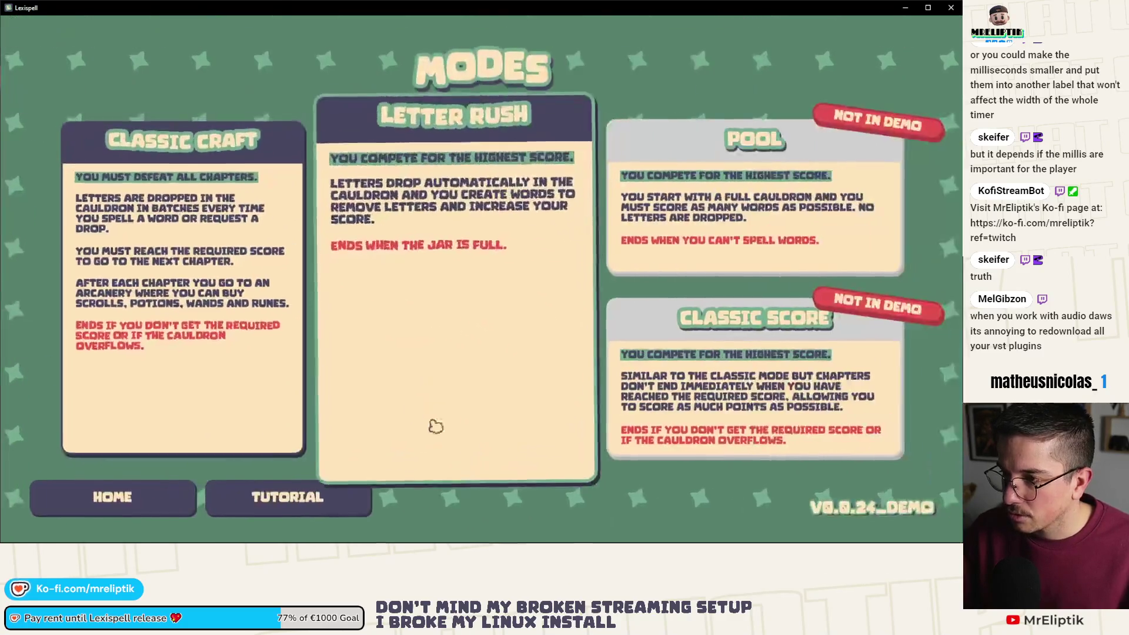
Start a Letter Rush run, enter Chapter 1, and drop the first batch of letters.
left_click(381, 428)
left_click(547, 329)
key("Return")
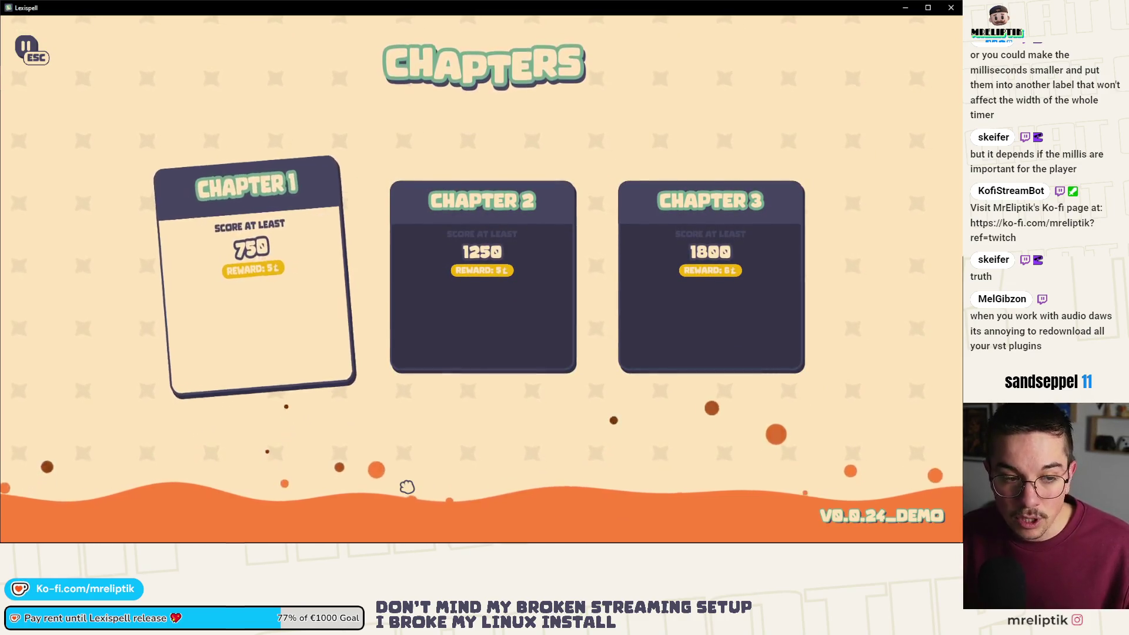
left_click(302, 282)
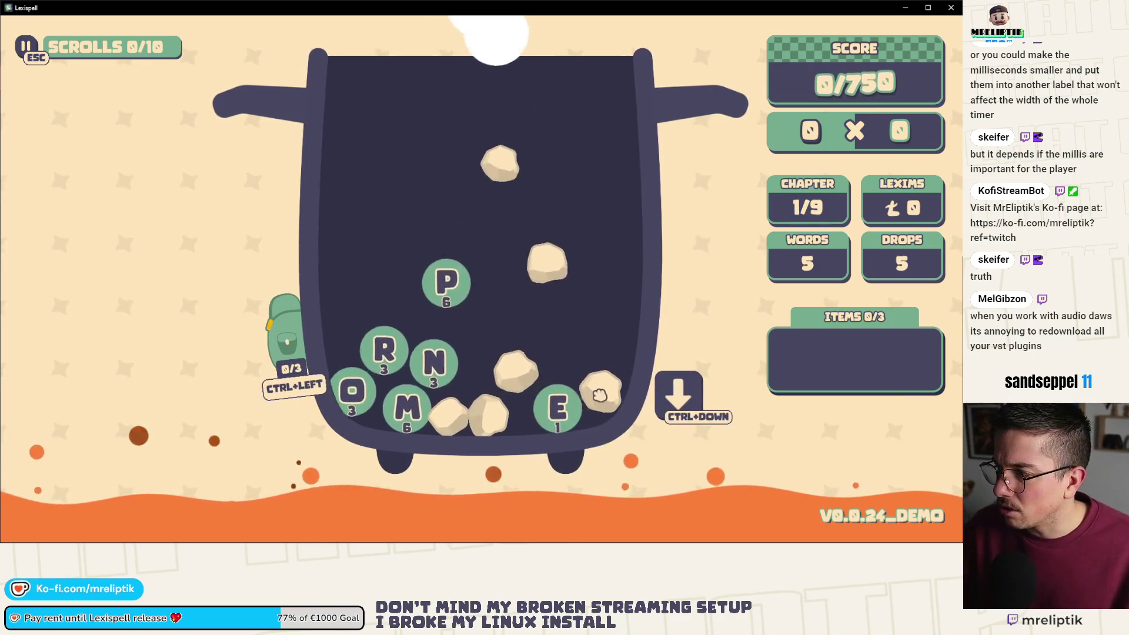
left_click(673, 398)
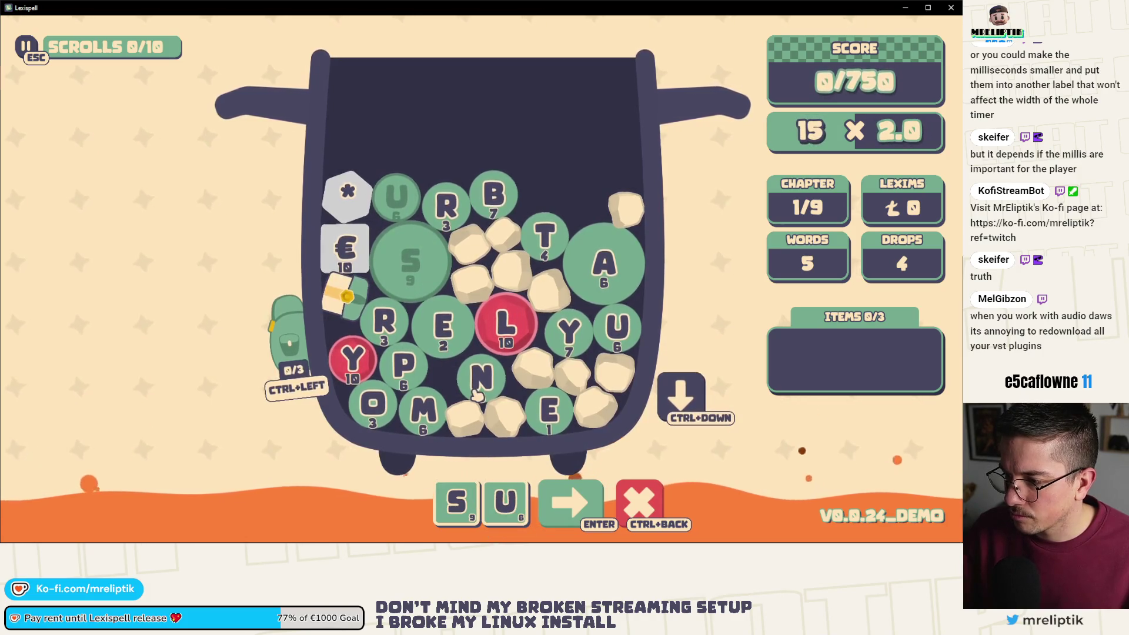
Stash the wildcard, Y gem and red L tiles, then submit SUP€RB.
left_click(499, 197)
left_click(344, 235)
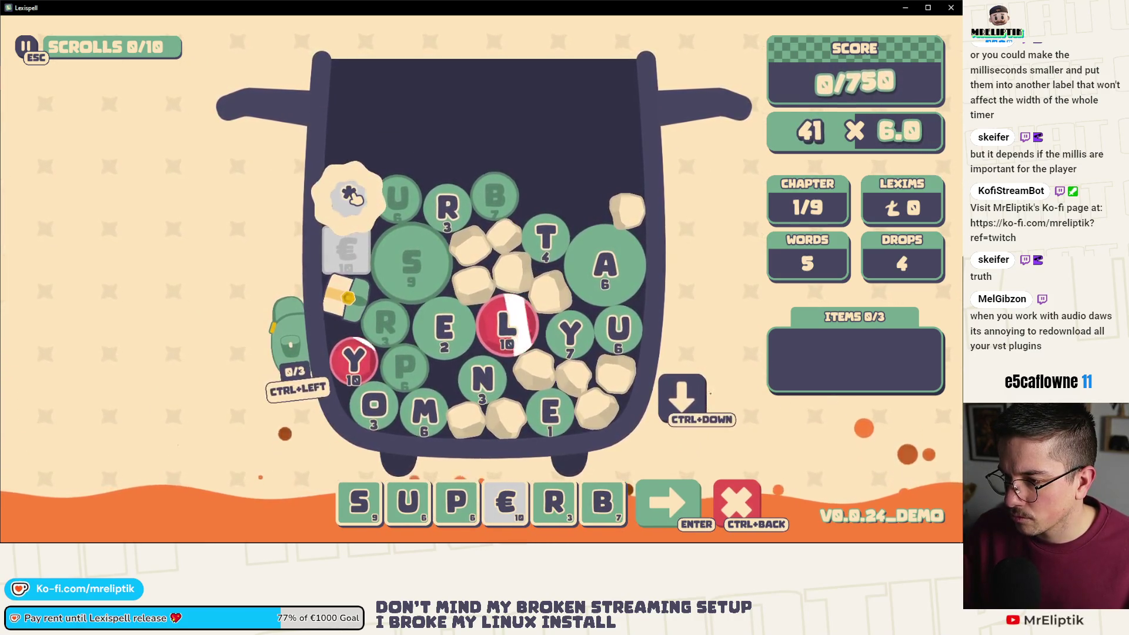
left_click_drag(353, 197, 194, 282)
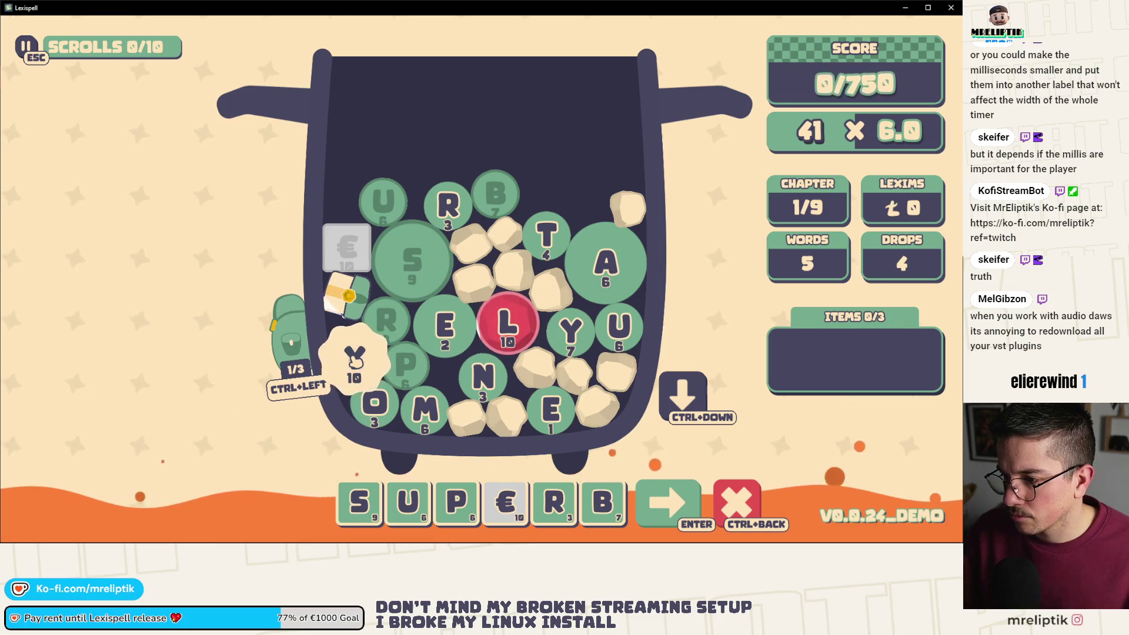
left_click_drag(354, 357, 288, 347)
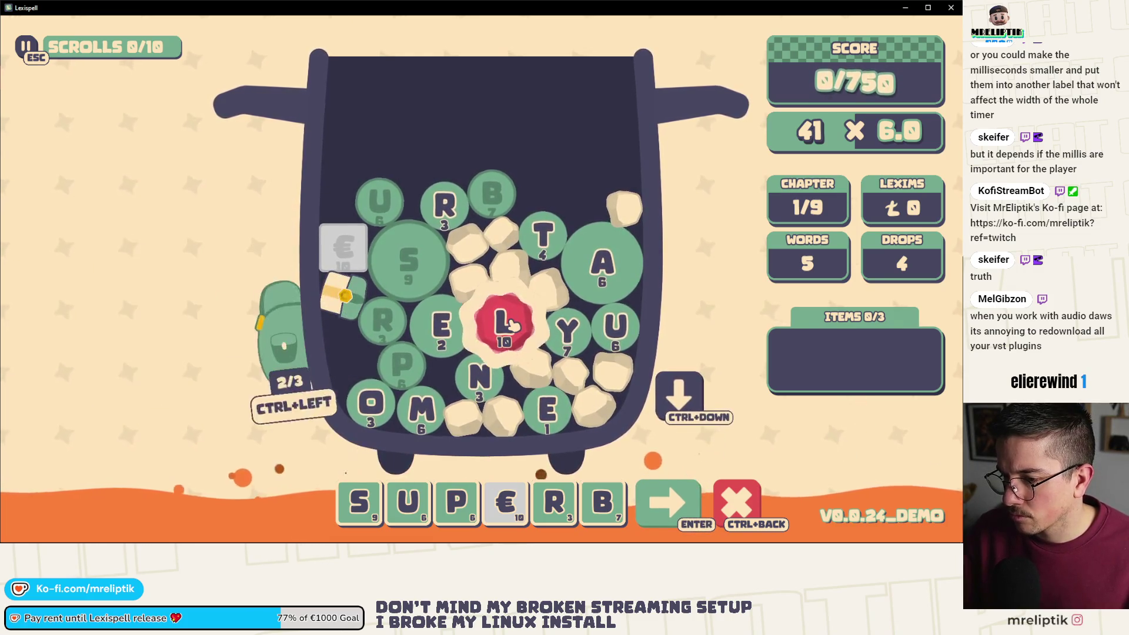
left_click(513, 324, "ctrl")
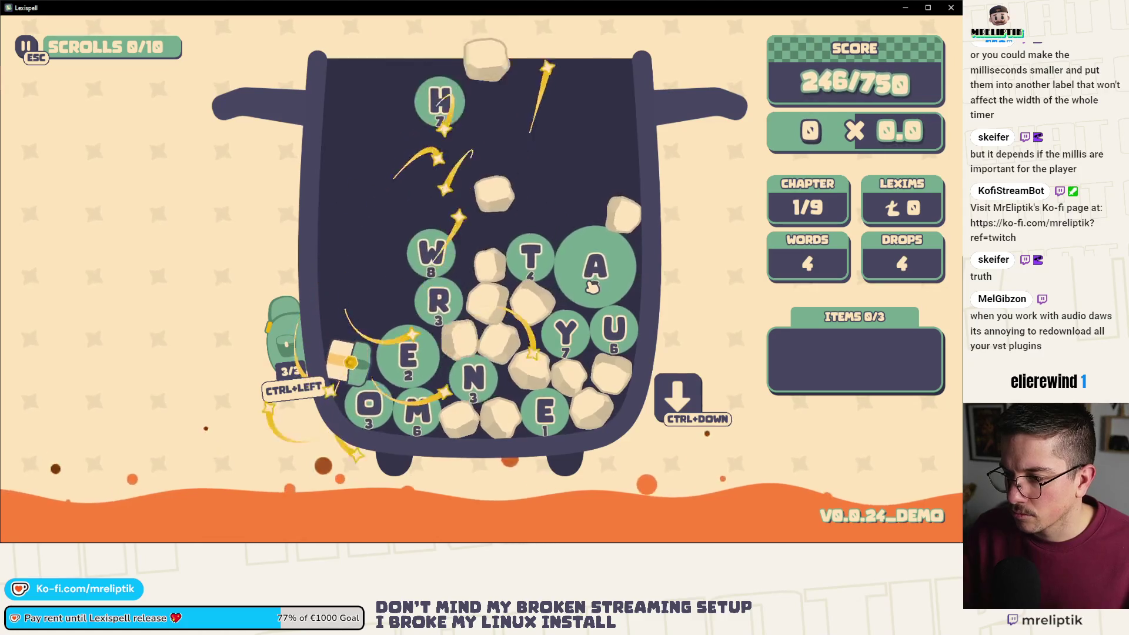
key("ctrl+Left")
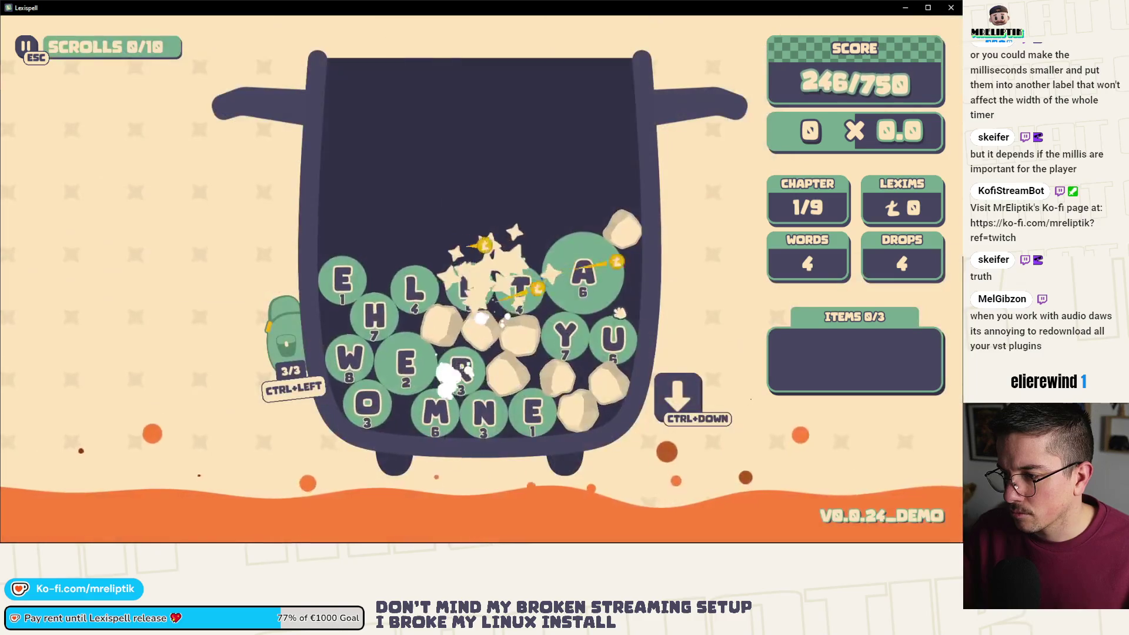
Drop new letters and spell OVERWHELM from the letter bubbles.
key("ctrl+Down")
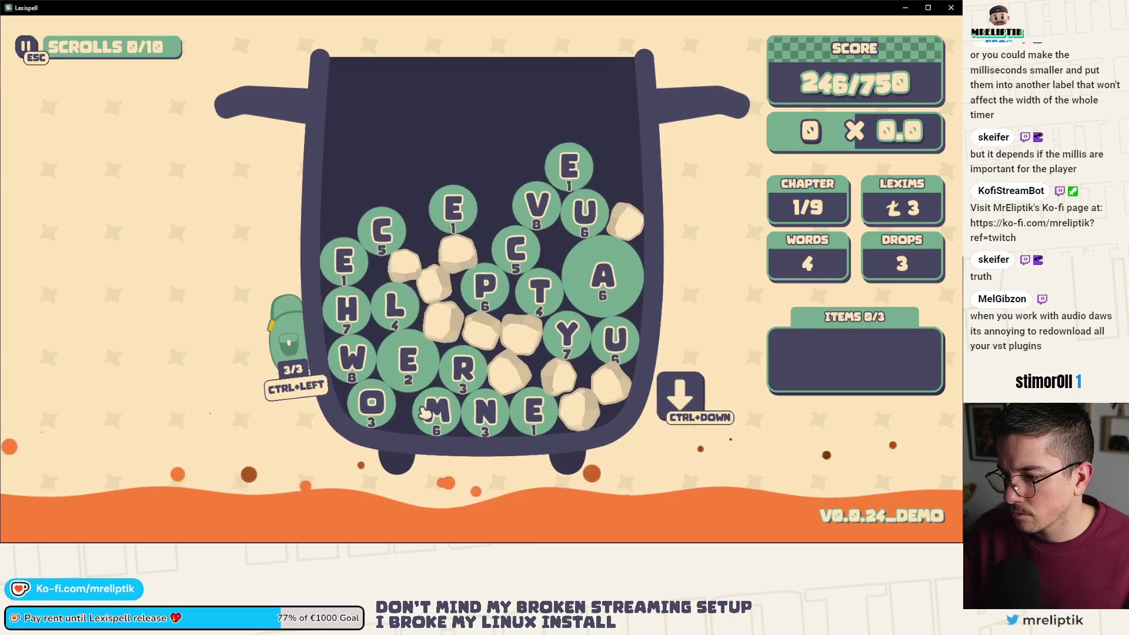
left_click(370, 401)
left_click(542, 220)
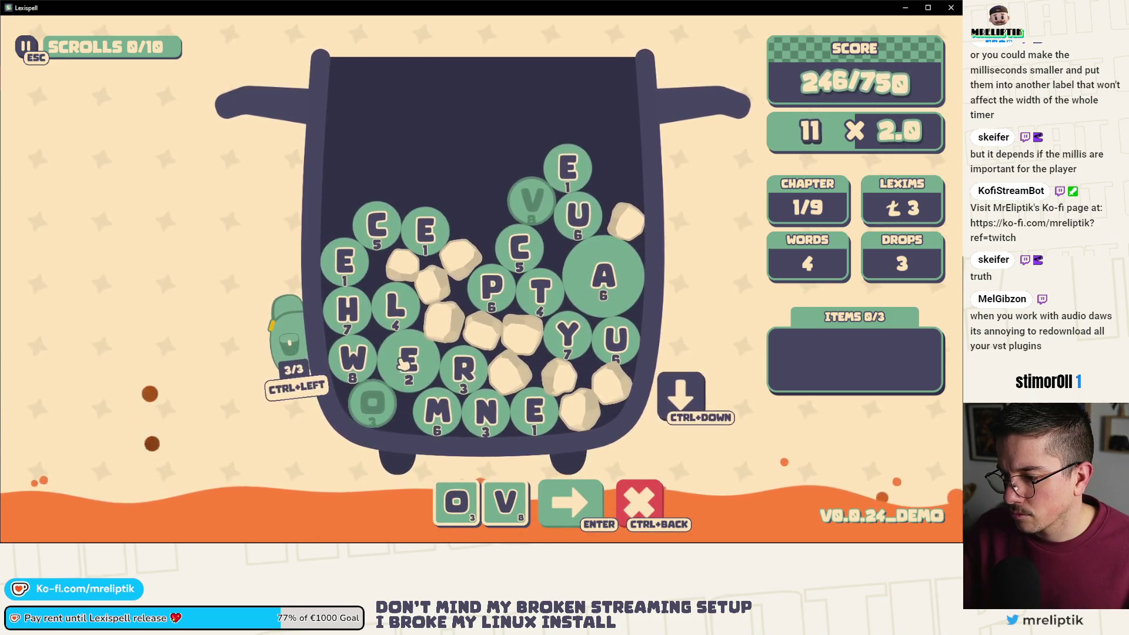
left_click(356, 357)
left_click(347, 309)
left_click(426, 229)
left_click(396, 305)
left_click(438, 410)
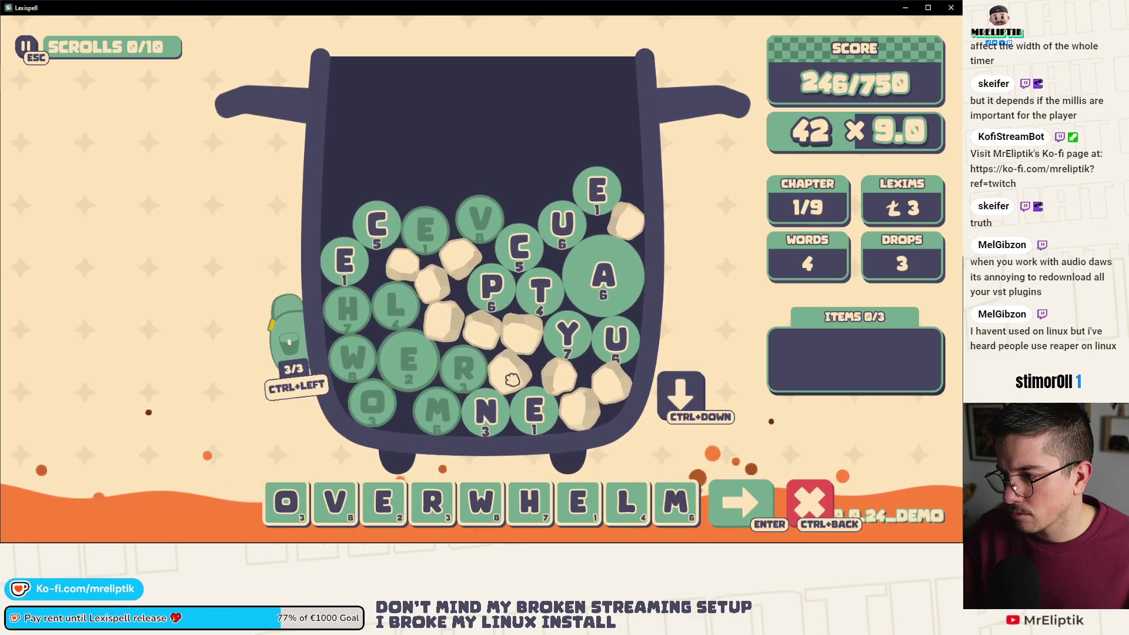
Add E and the golden D, submit OVERWHELMED, and continue to the shop.
left_click(689, 395)
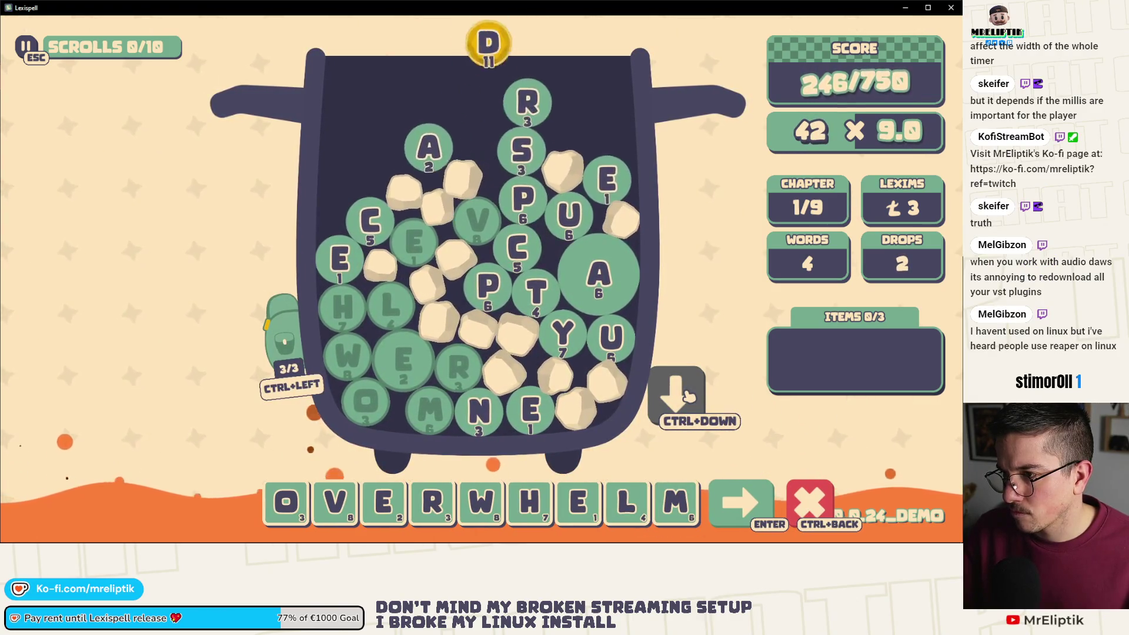
left_click(346, 271)
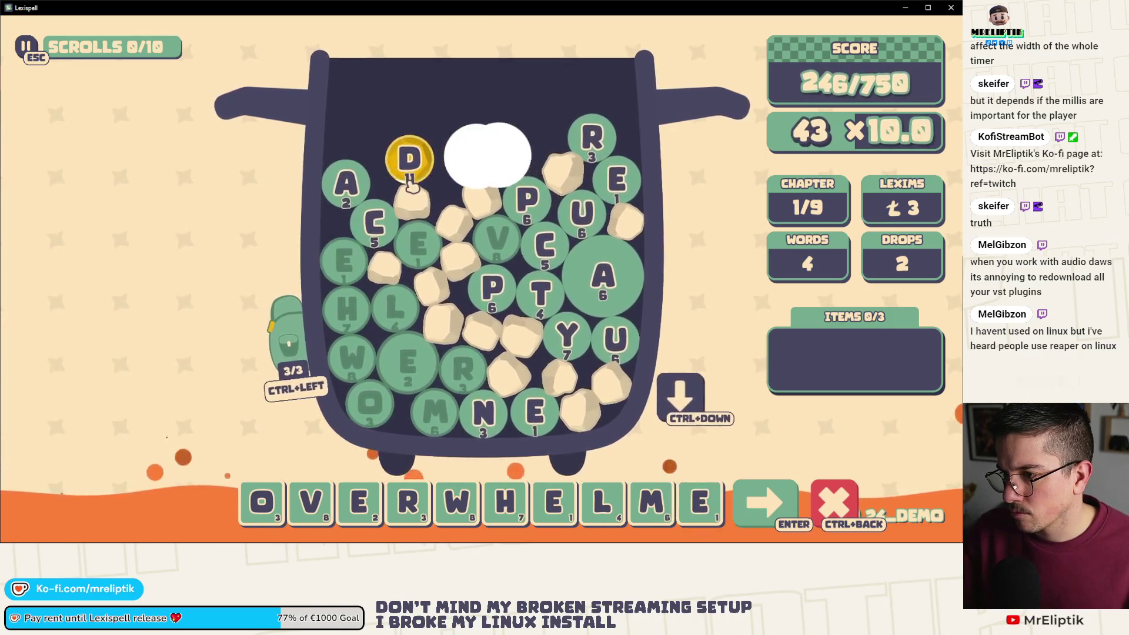
left_click(391, 165)
left_click(769, 501)
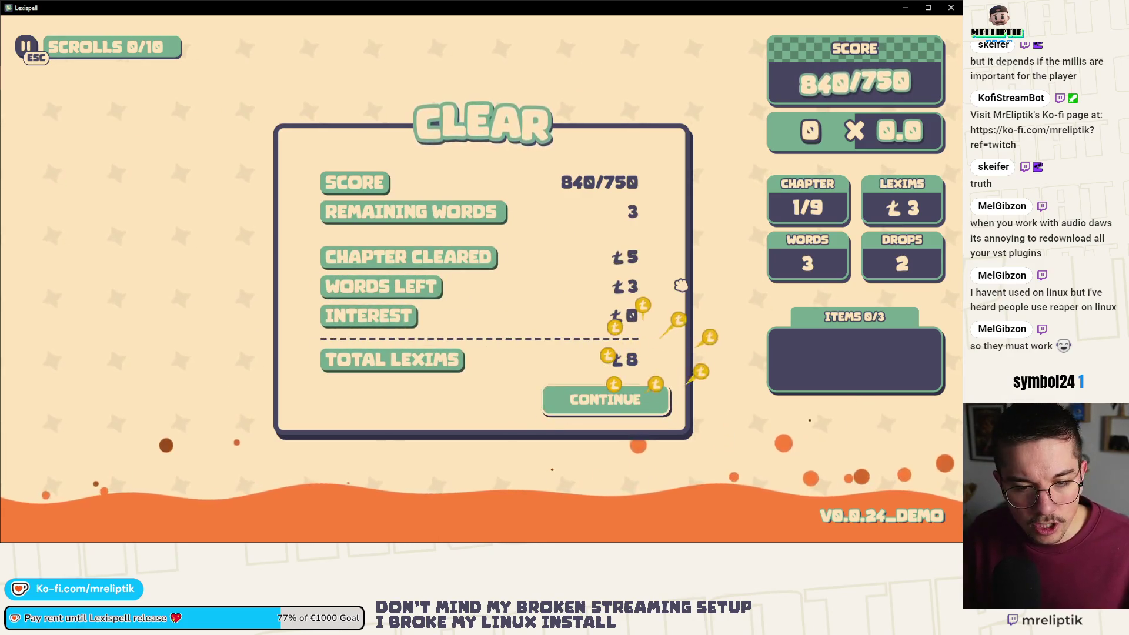
left_click(638, 400)
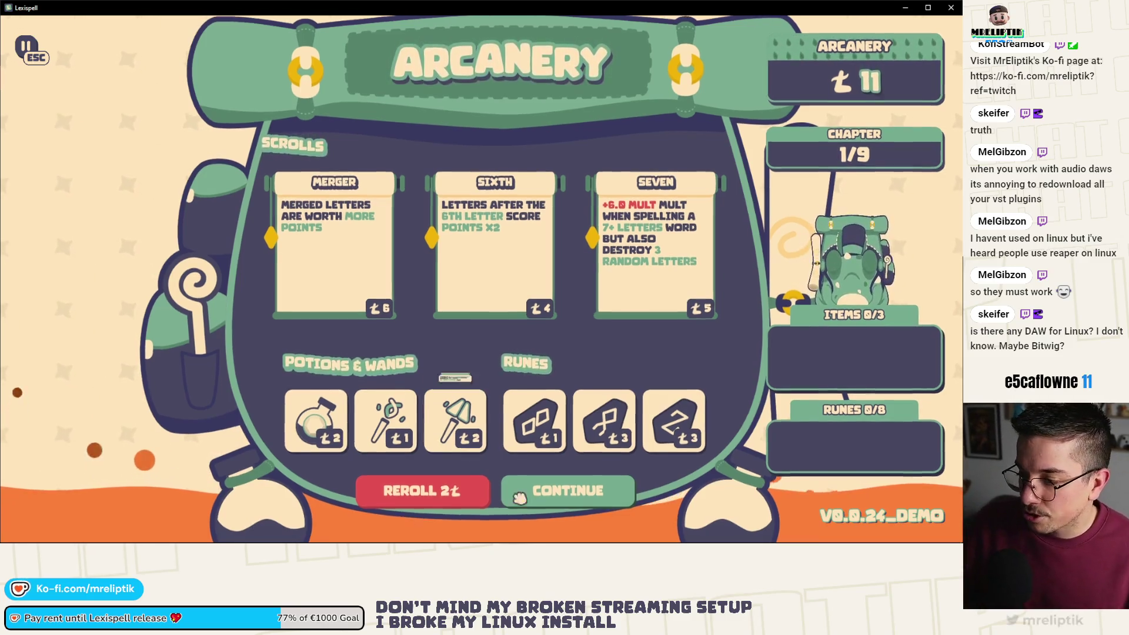
Pause, return to the home screen, and quit Lexispell.
key("Escape")
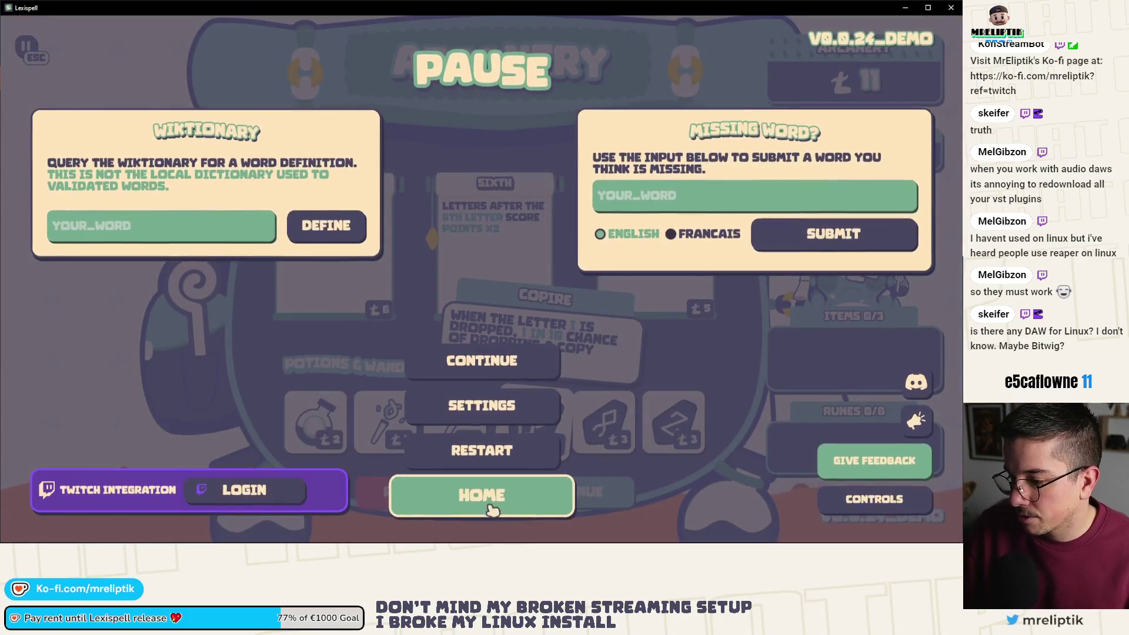
left_click(493, 510)
left_click(554, 323)
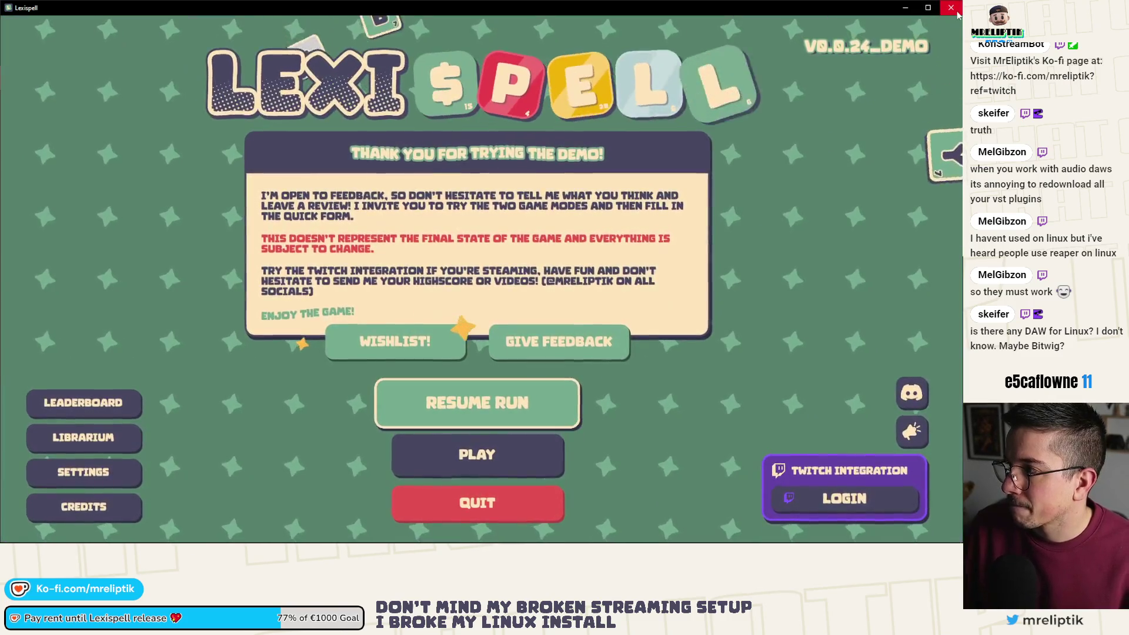
left_click(956, 11)
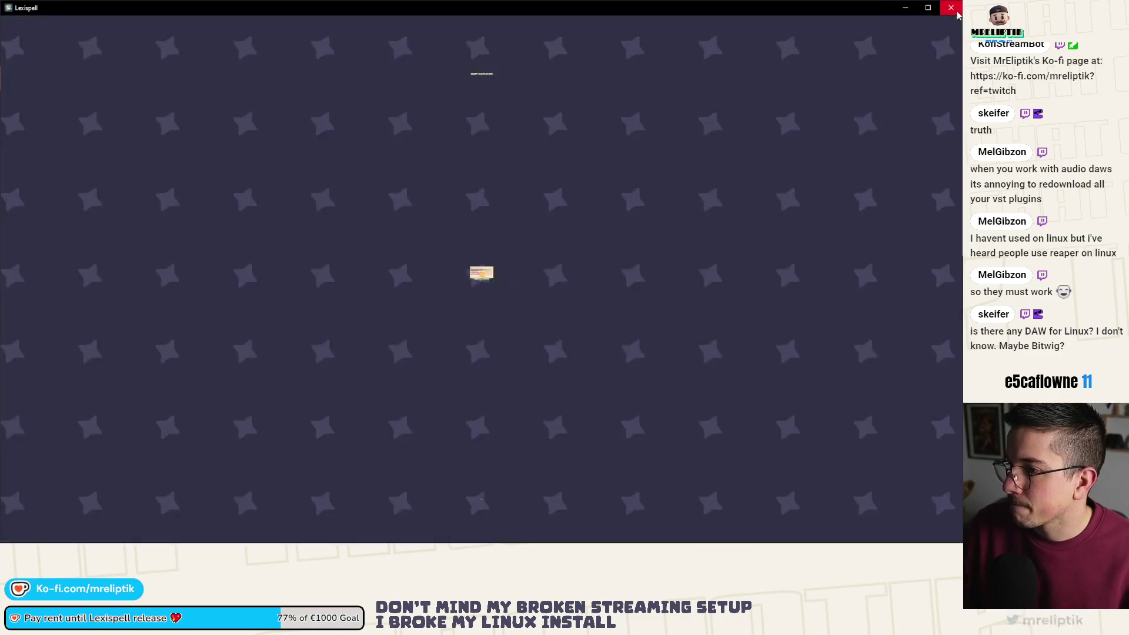
left_click(499, 497)
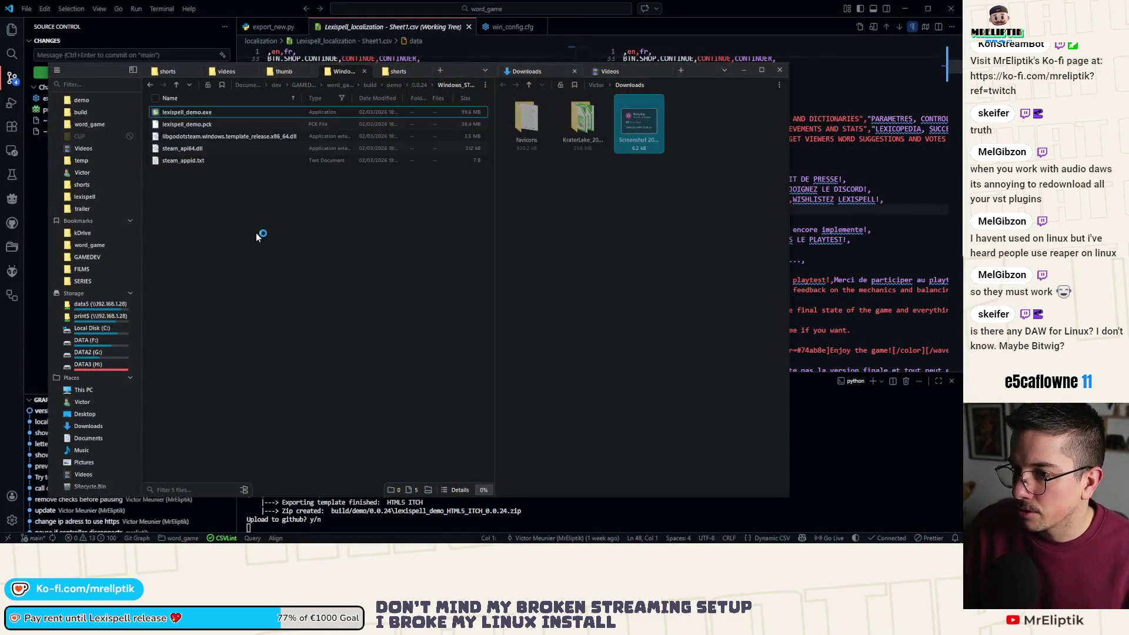
Answer y to the export script's GitHub and itch upload prompts.
left_click(613, 510)
type("y")
key("Return")
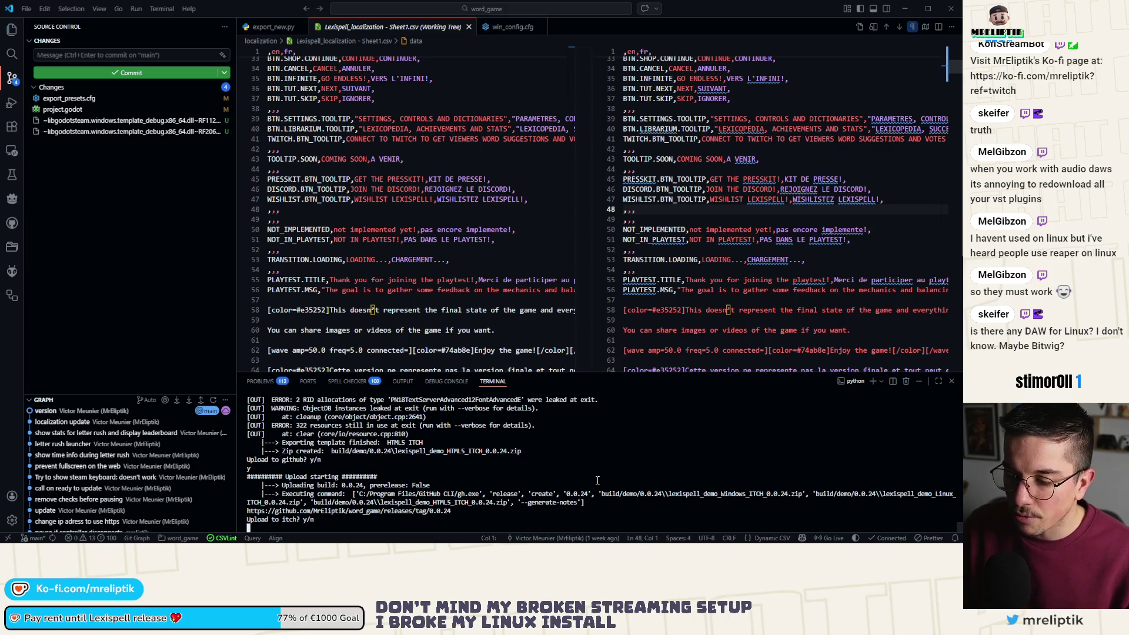
type("y")
key("Return")
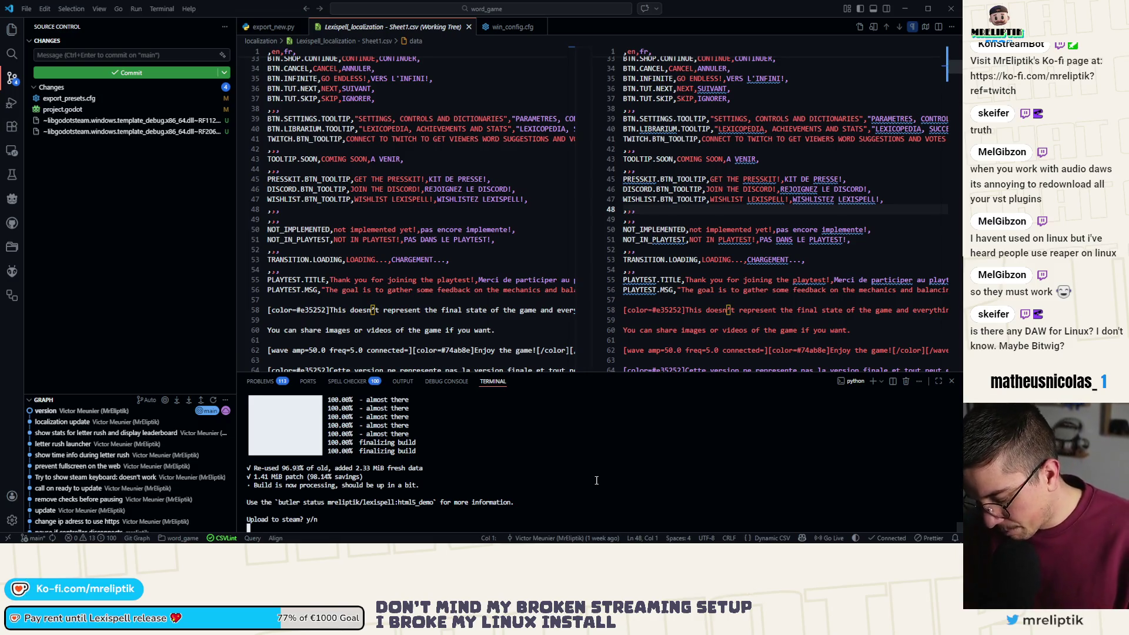
Approve the Steam upload, then switch to Godot and dismiss the newer-files-on-disk notice.
type("y")
key("Return")
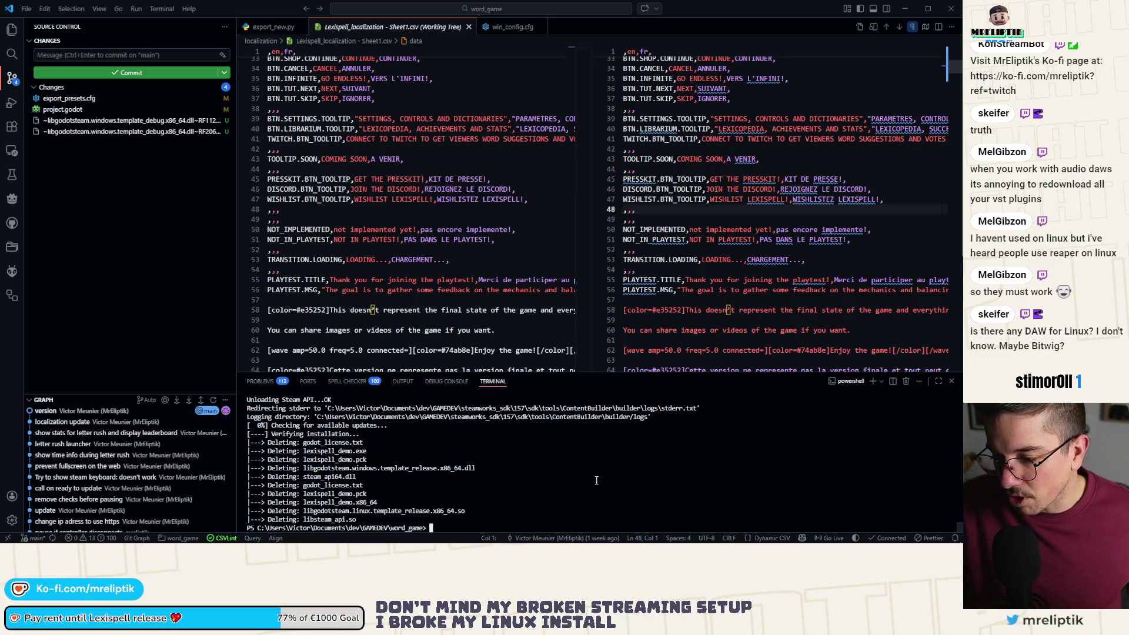
mouse_move(529, 541)
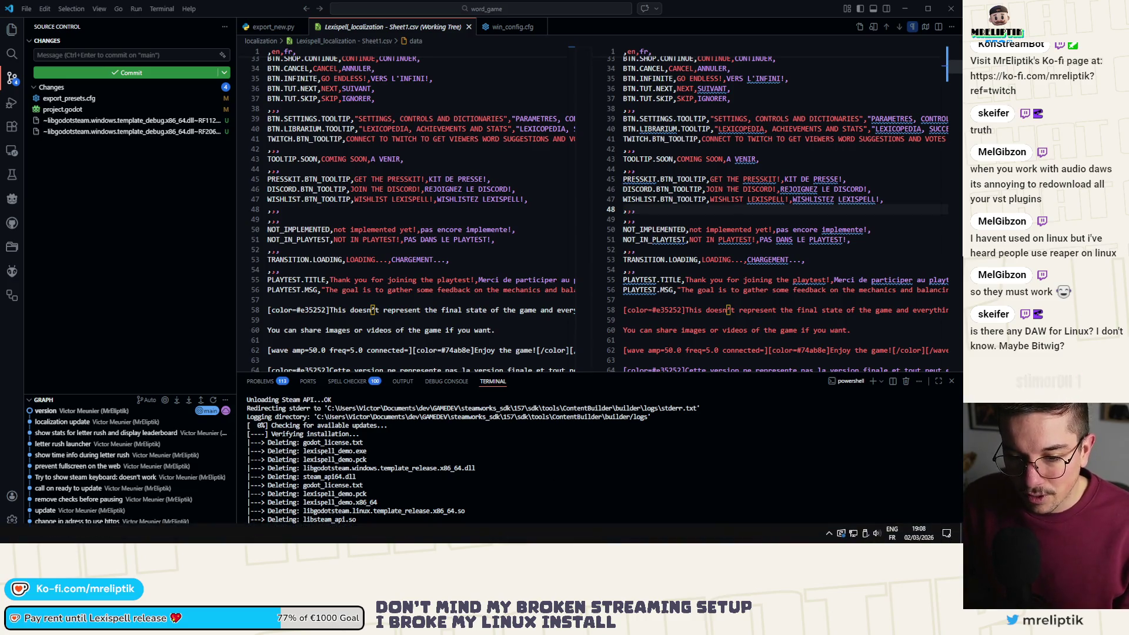
key("alt+Tab")
key("Return")
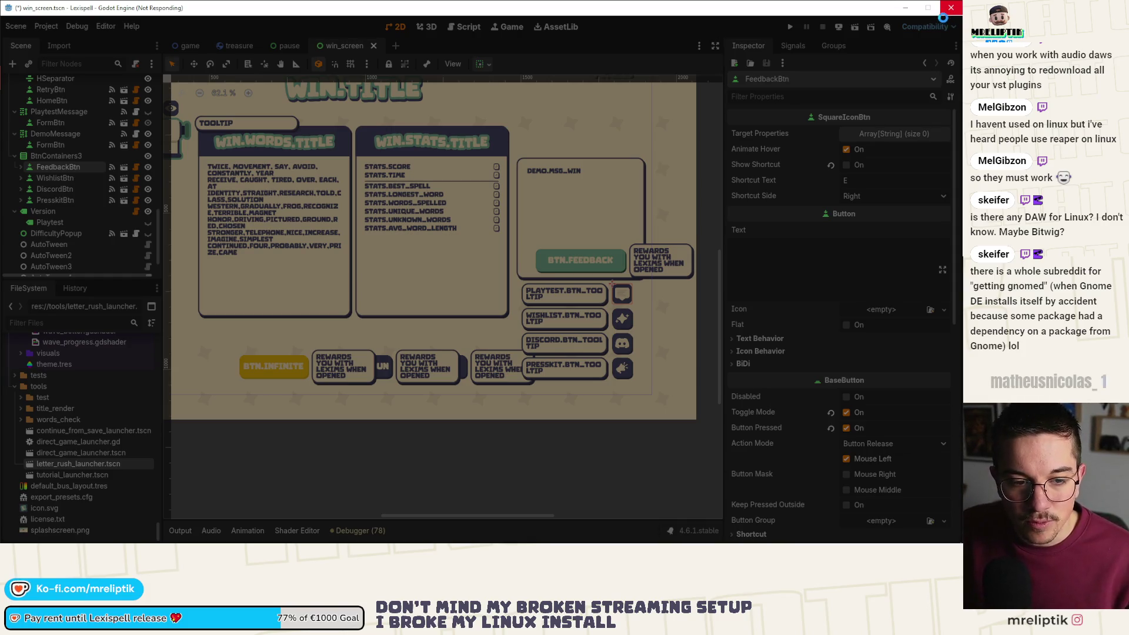
Bring VS Code back to the front and focus its source control changes.
left_click(951, 7)
left_click(83, 138)
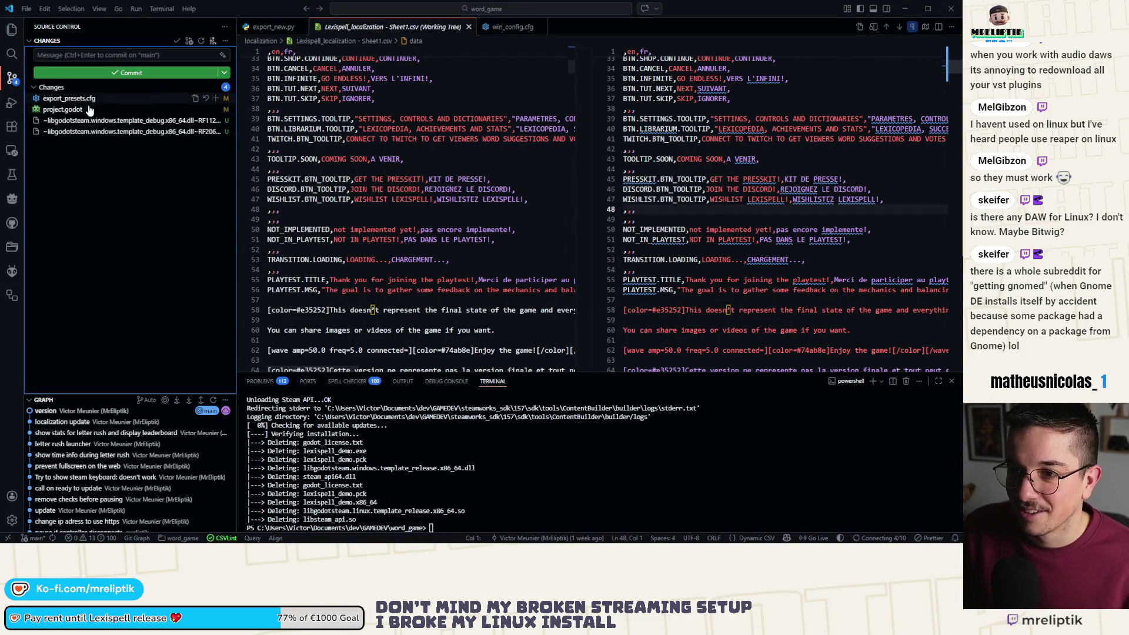
Stage project.godot and export_presets.cfg and commit them with the message 'version'.
left_click(88, 110)
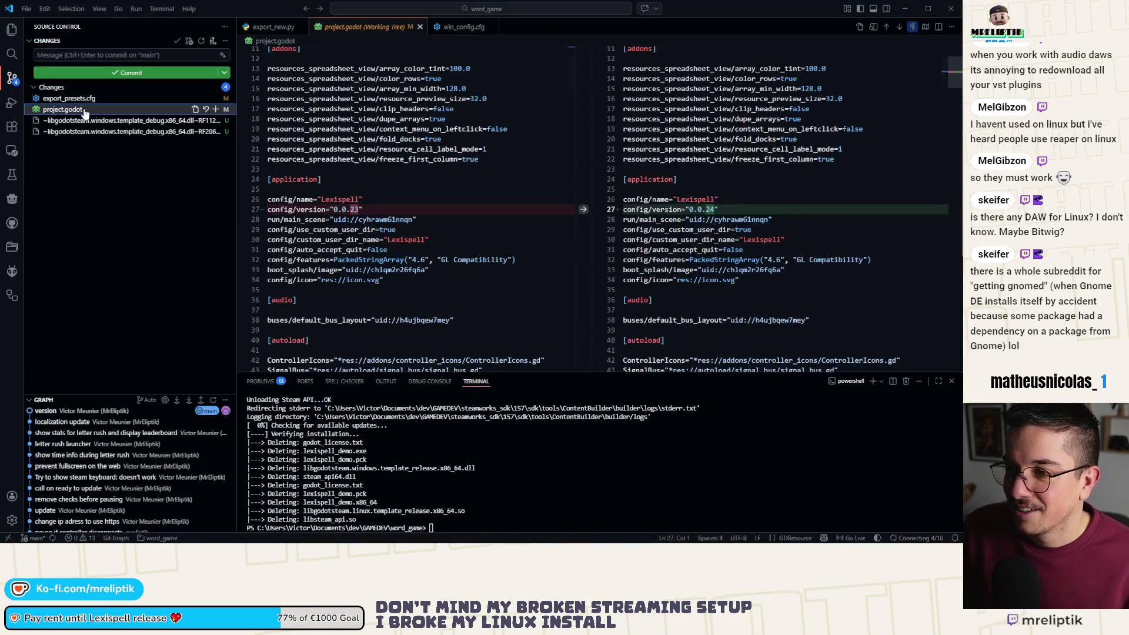
left_click(215, 109)
left_click(176, 119)
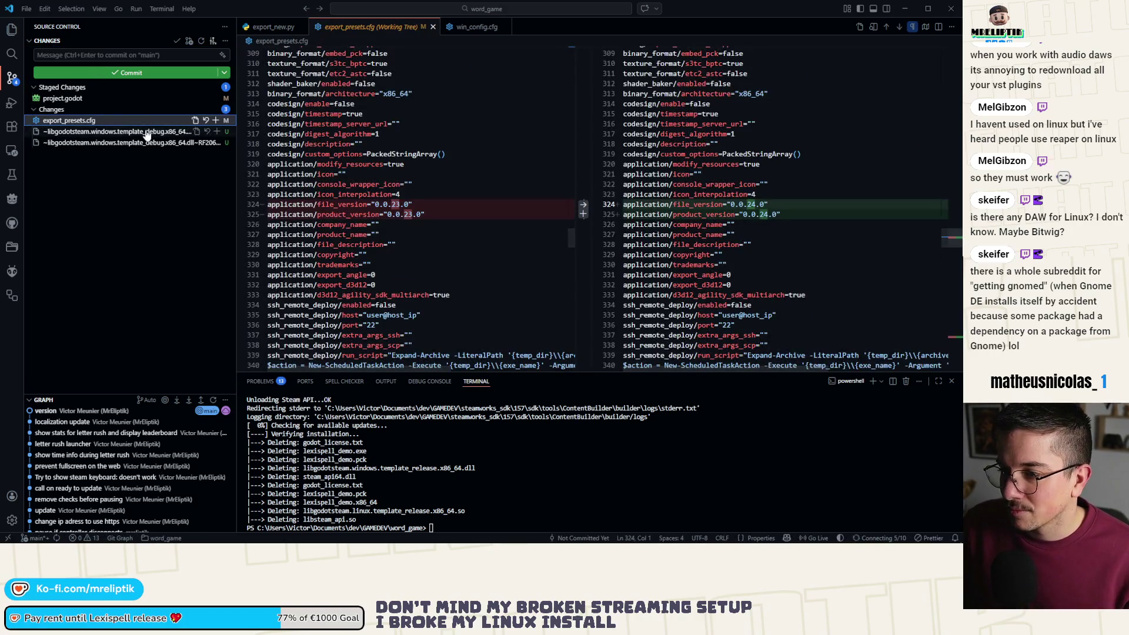
left_click(215, 120)
left_click(121, 57)
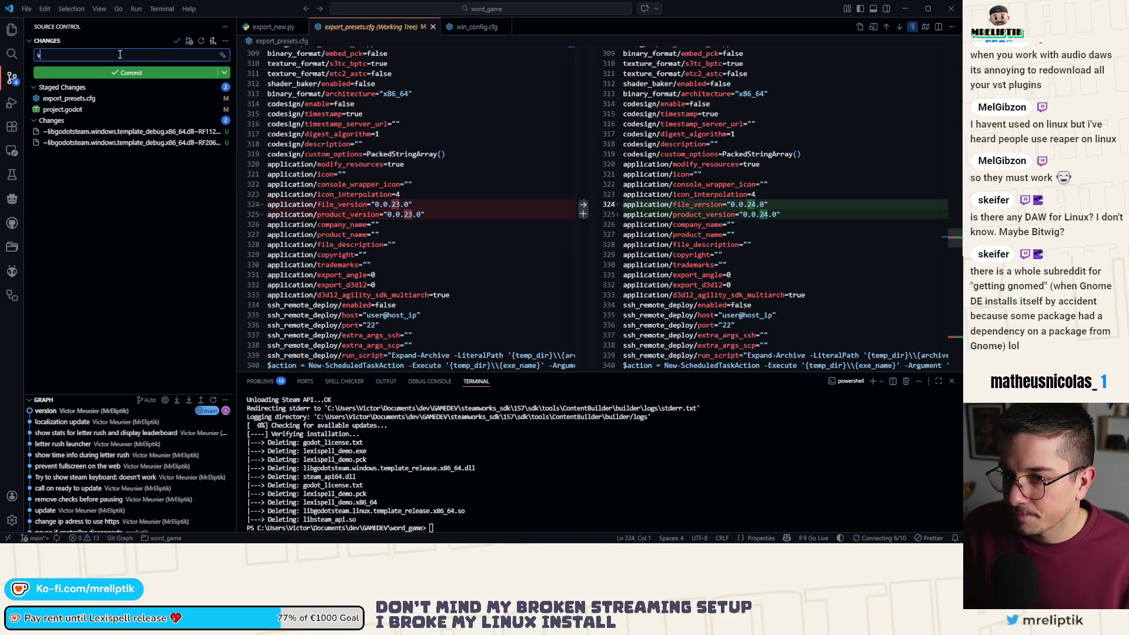
type("version")
key("ctrl+Return")
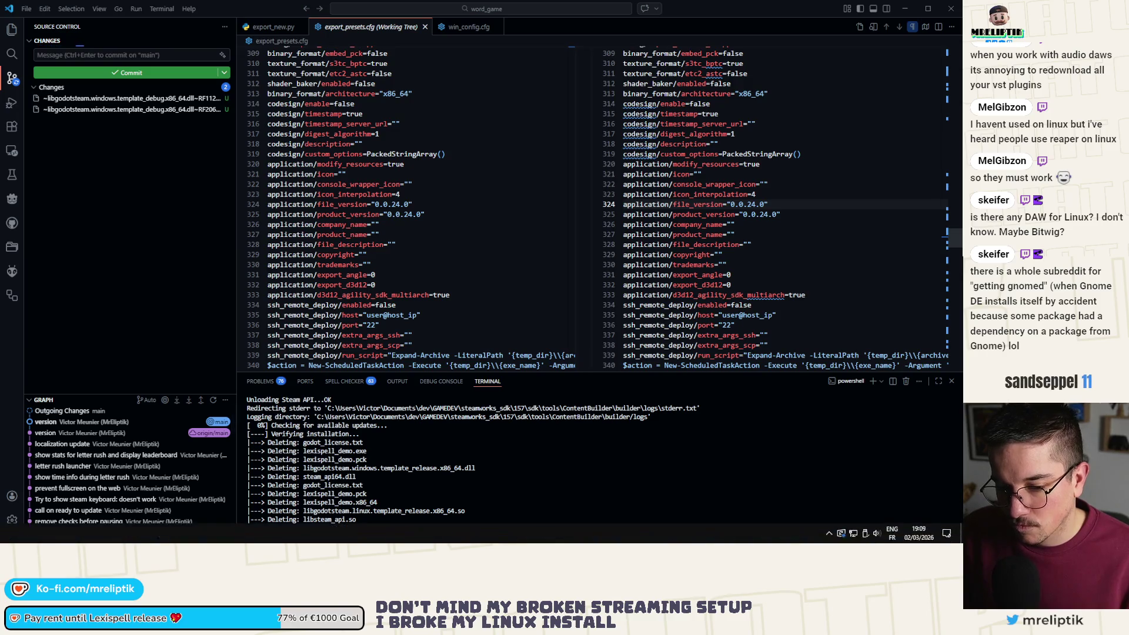
Discard the two temporary libgodotsteam files to the Recycle Bin and close VS Code.
left_click(150, 100)
left_click(187, 110, "shift")
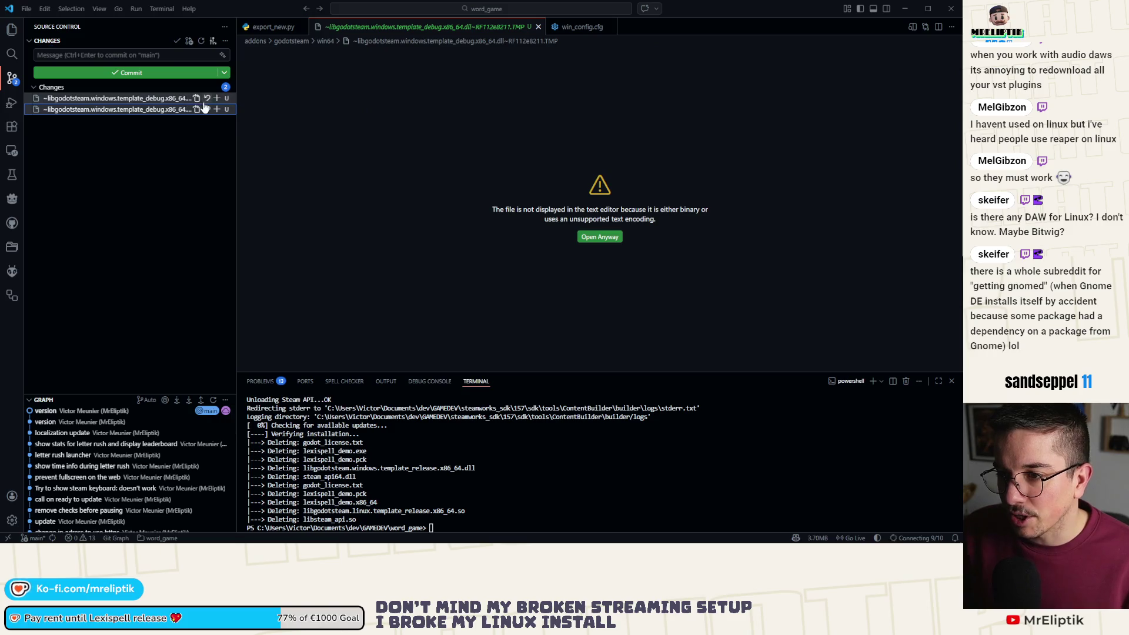
left_click(207, 110)
left_click(480, 287)
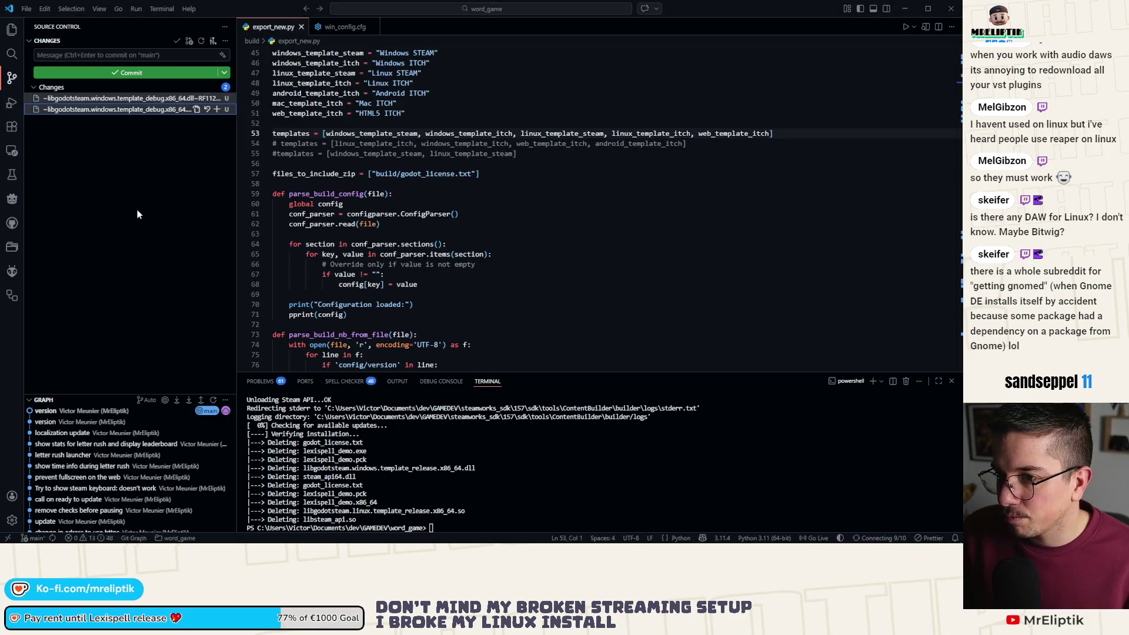
left_click(954, 14)
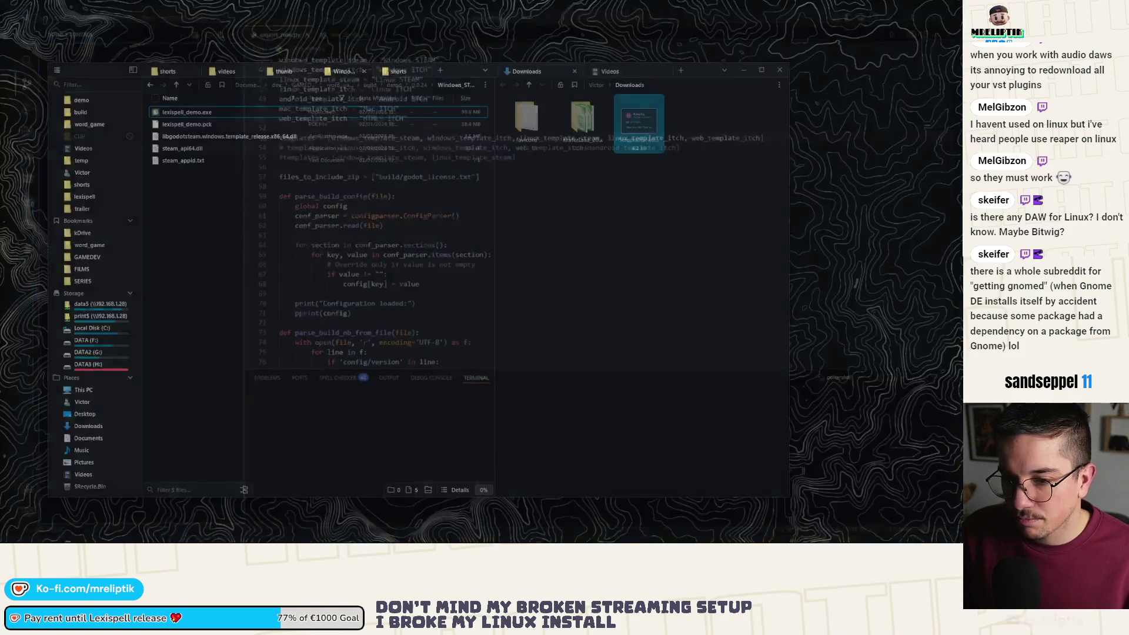
Switch to the browser and open the Lexispell Demo app page from the Steamworks Home tab.
key("alt+Tab")
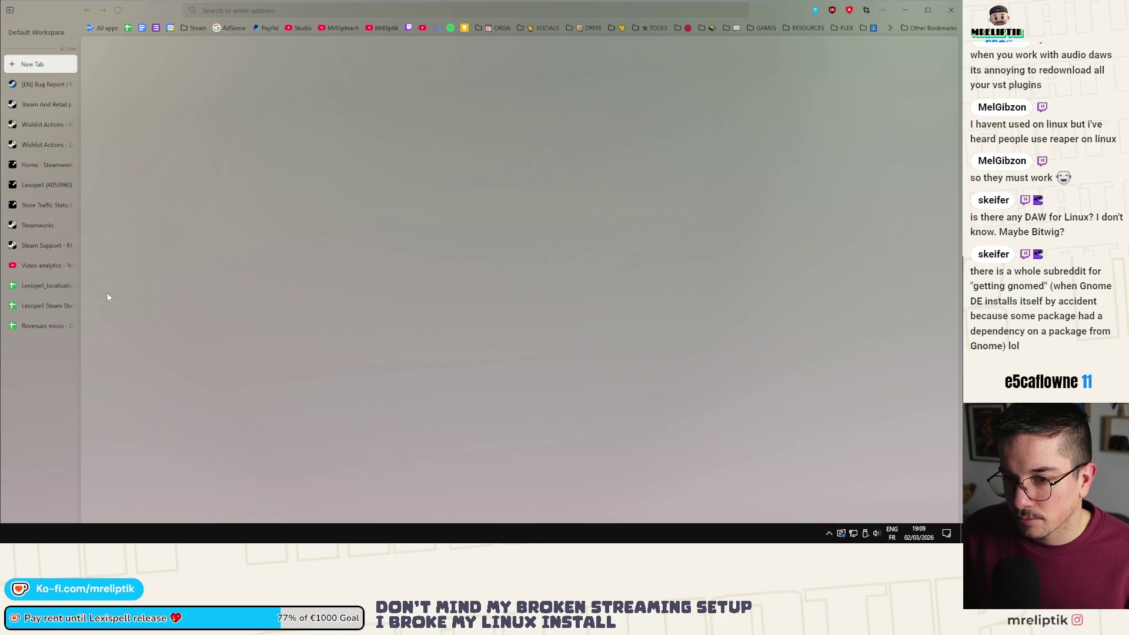
left_click(38, 265)
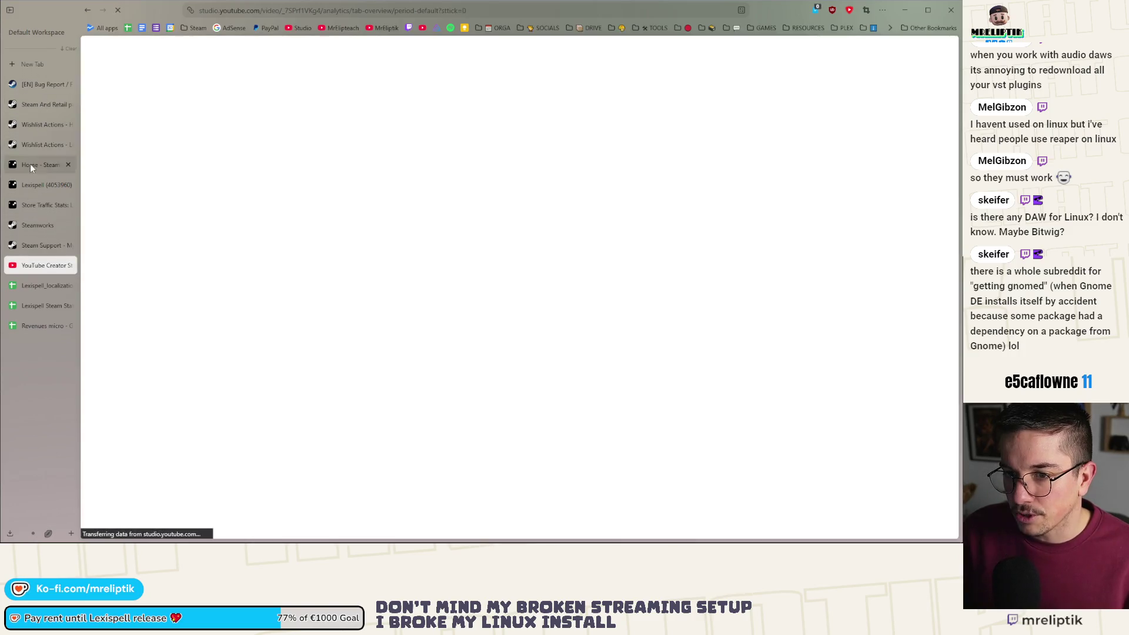
left_click(31, 166)
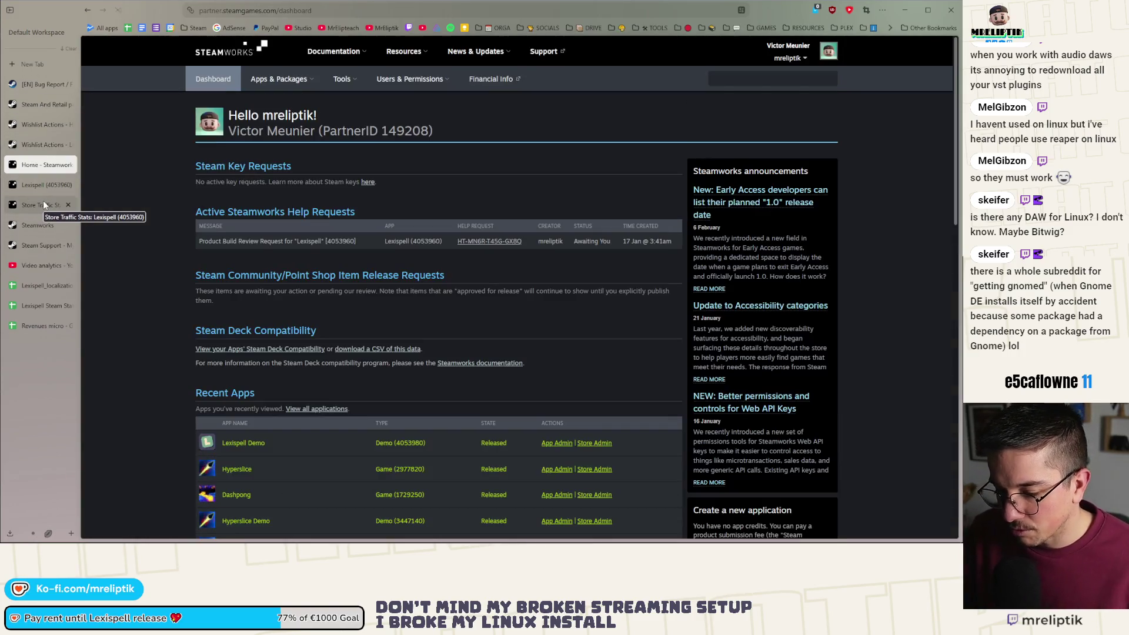
middle_click(263, 215)
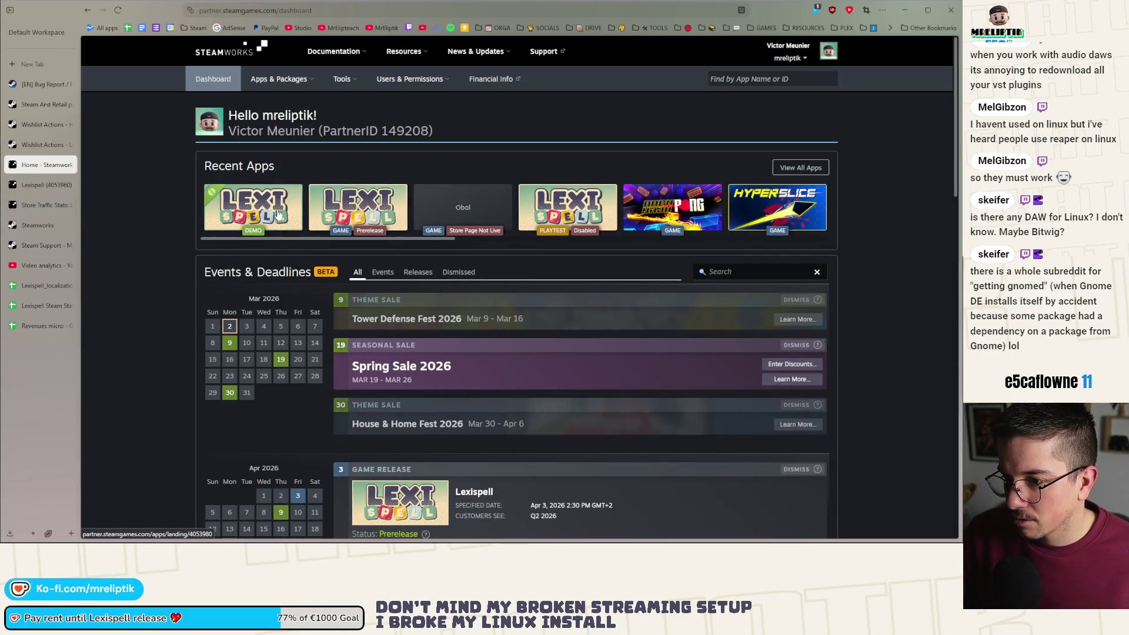
left_click(47, 185)
Open the Lexispell Demo's Edit Steamworks Settings page.
mouse_move(214, 534)
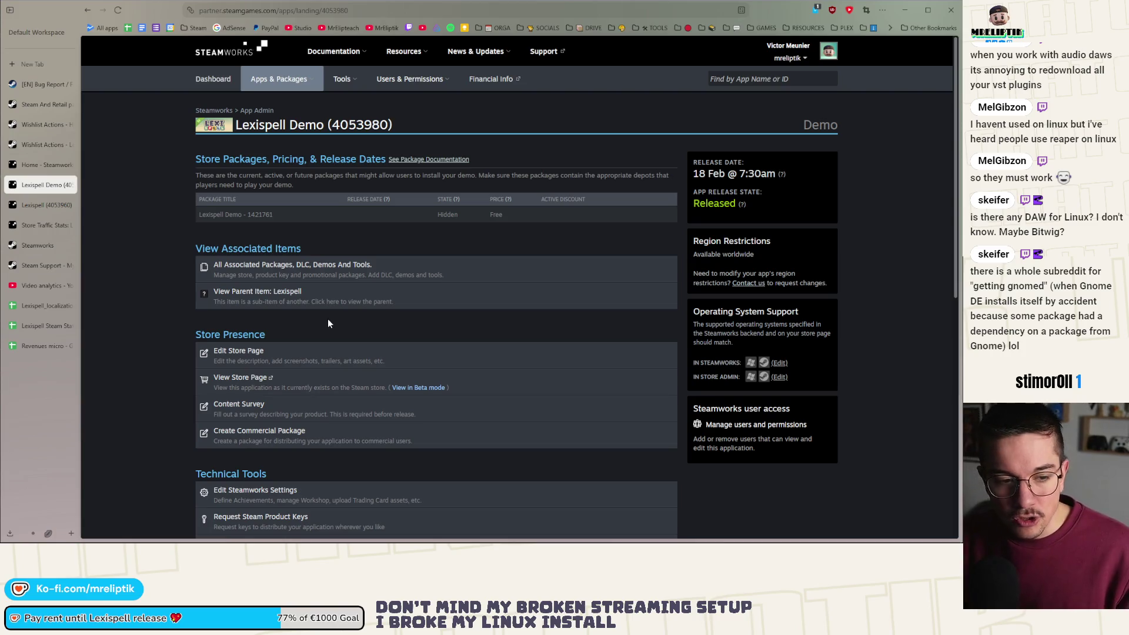
scroll(268, 376, "down", 3)
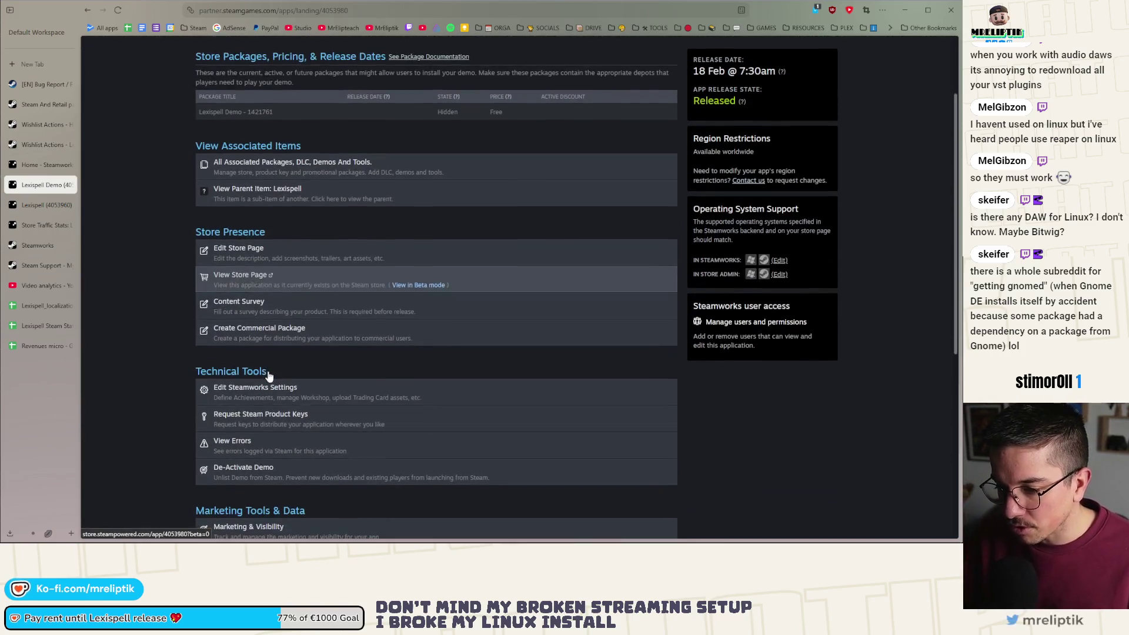
scroll(204, 400, "down", 1)
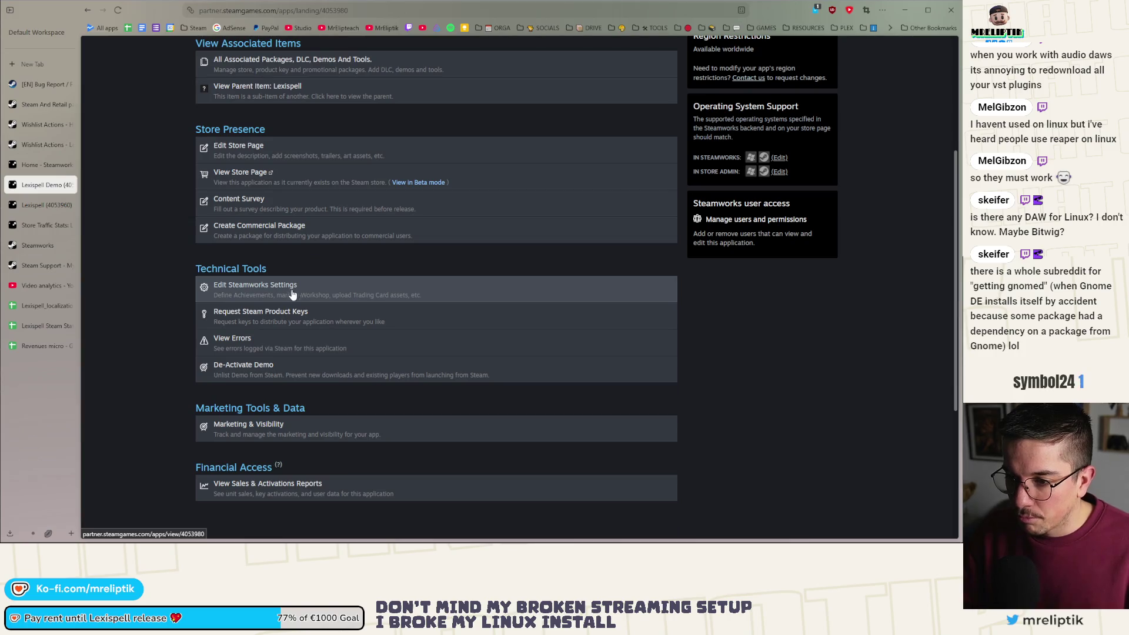
left_click(300, 291)
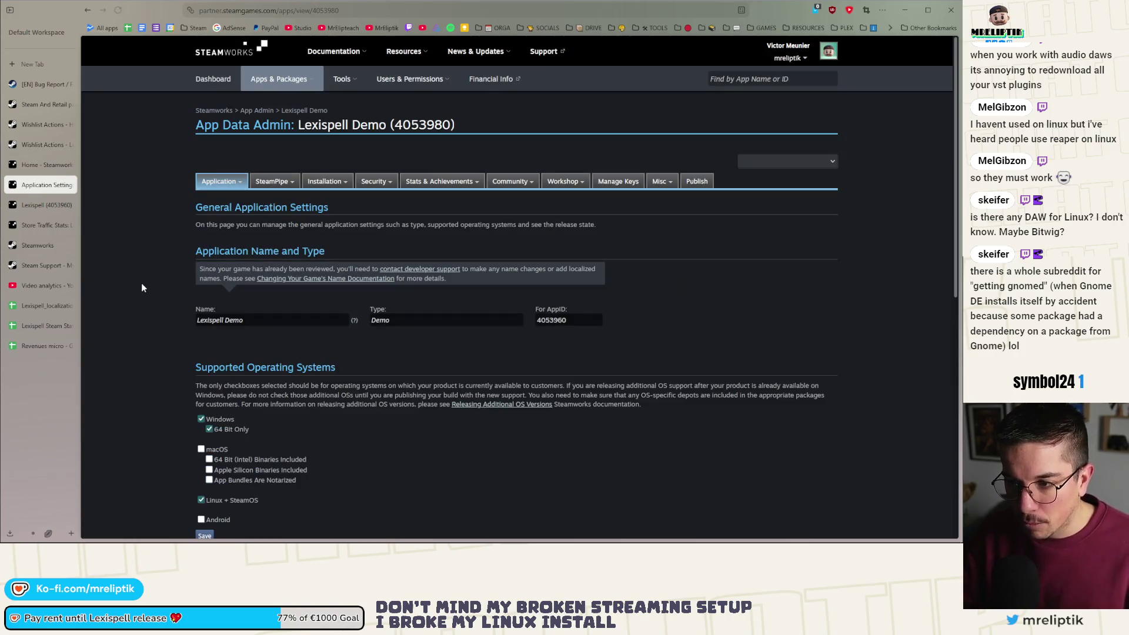
In SteamPipe Builds, review the 4053981 and 4053982 depot manifests of the newest build.
left_click(271, 201)
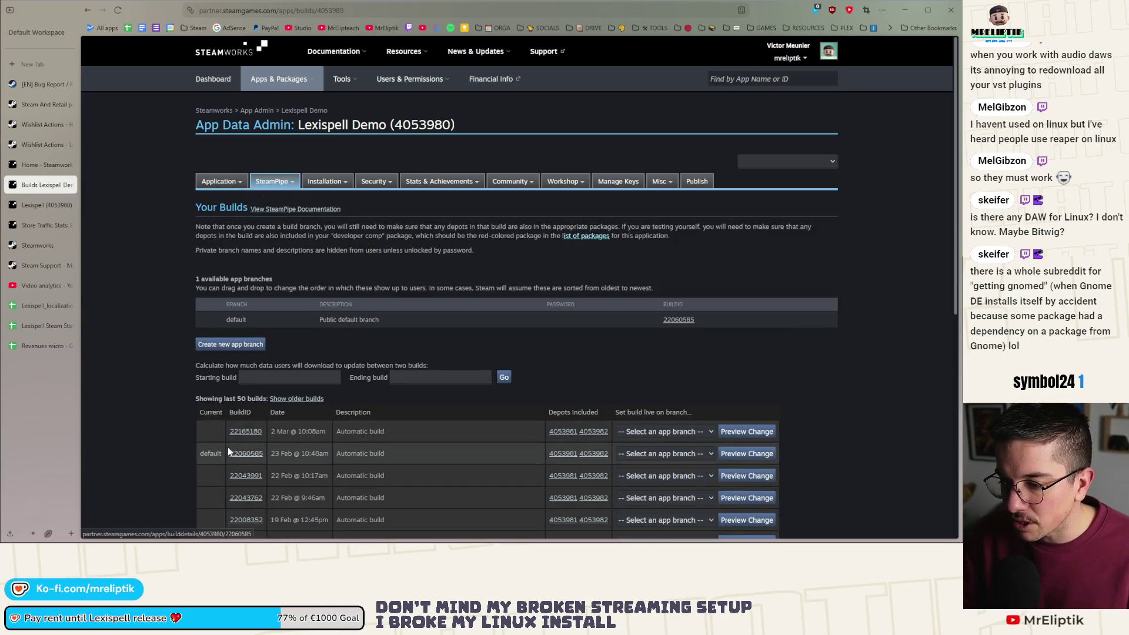
scroll(543, 275, "down", 5)
middle_click(567, 284)
middle_click(585, 280)
left_click(43, 205)
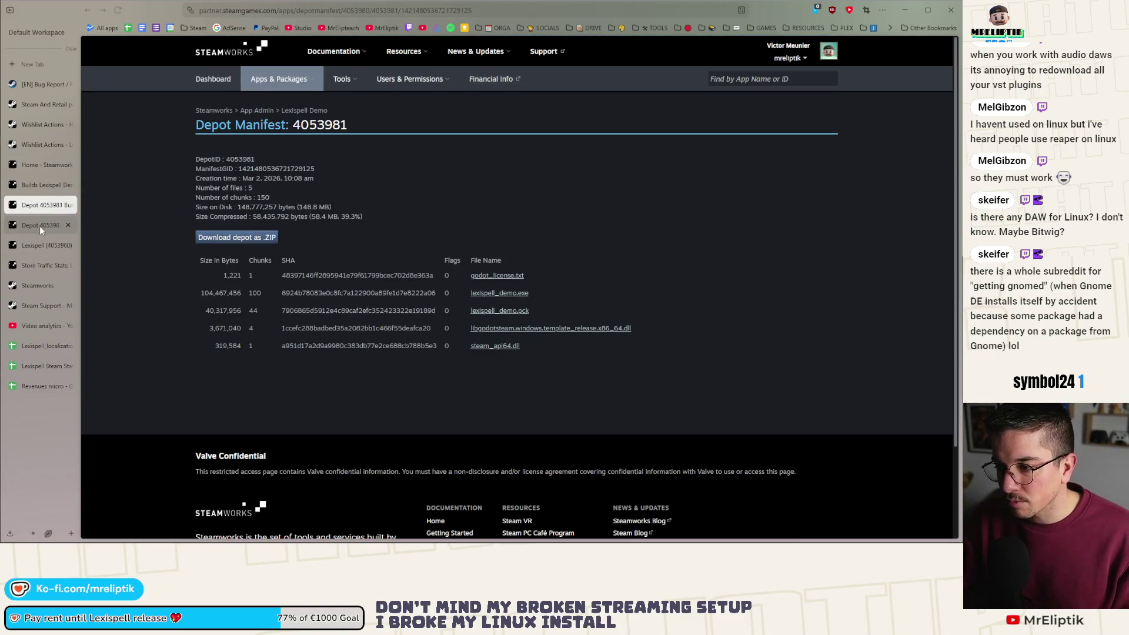
left_click(40, 226)
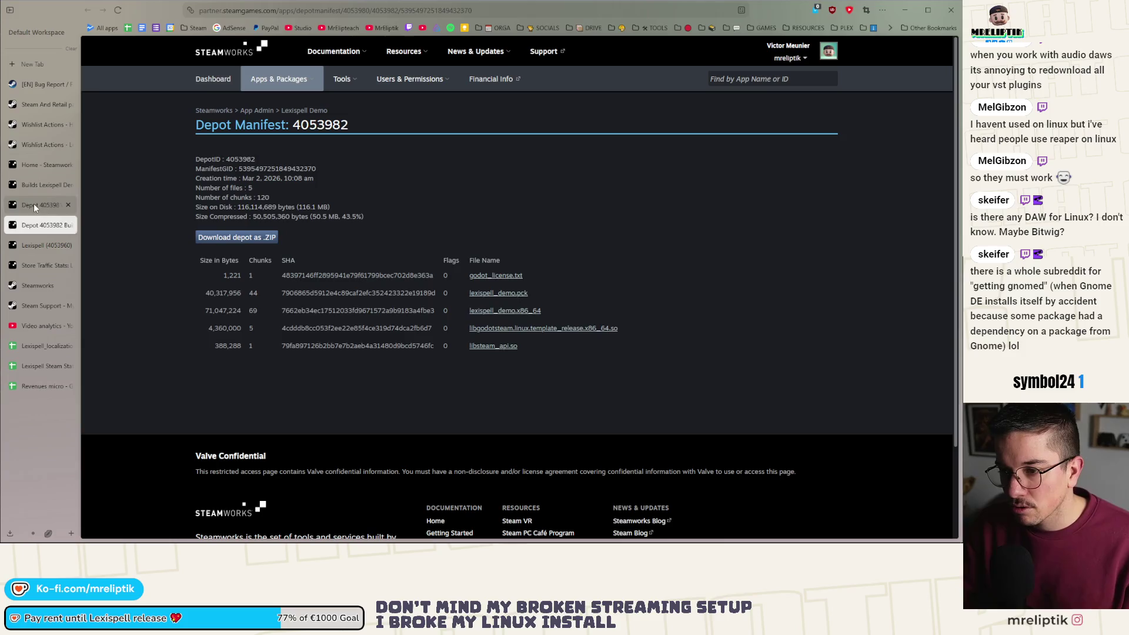
left_click(34, 206)
Close the manifest pages and assign build 22165180 to the default branch.
left_click(68, 205)
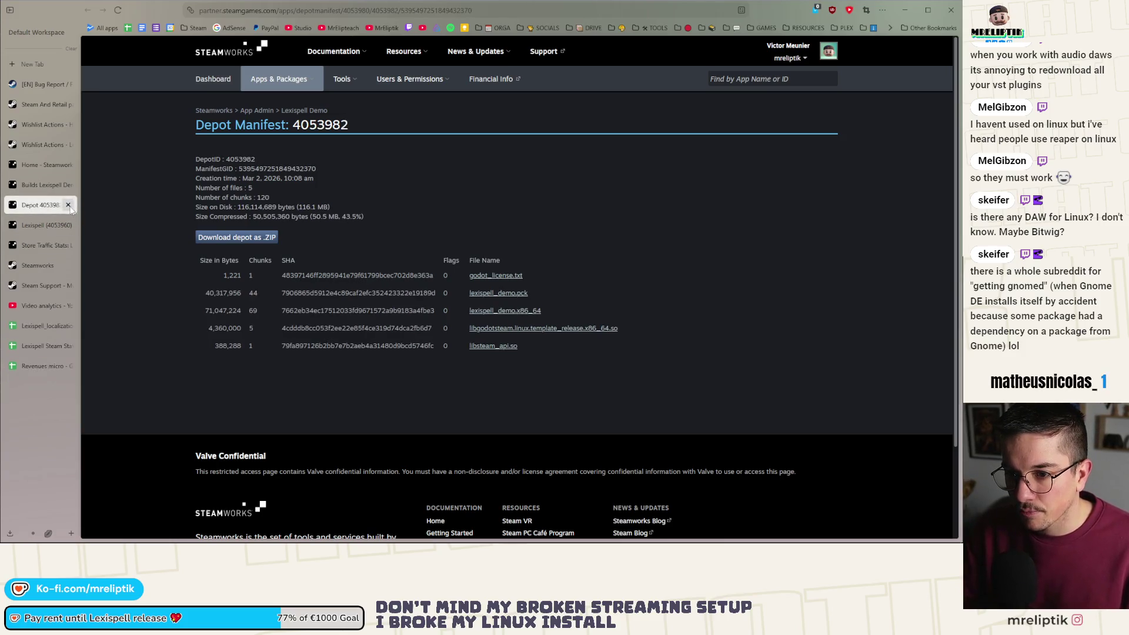
left_click(68, 205)
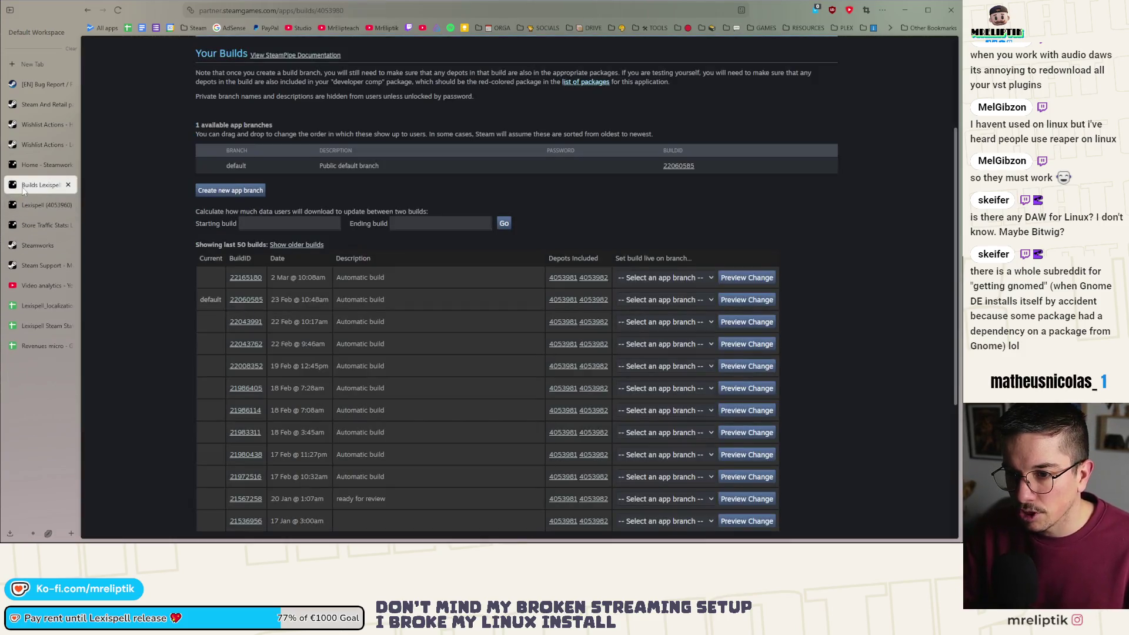
left_click(670, 285)
left_click(645, 305)
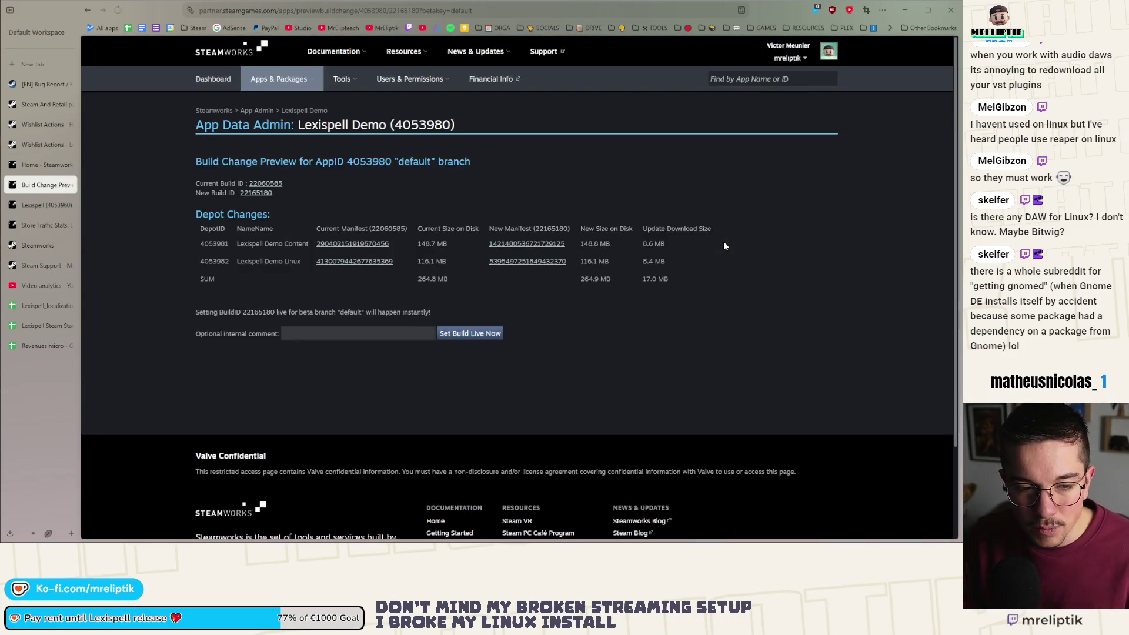
Set build 22165180 live on default with the comment 0.0.24, acknowledging the authenticator notice.
left_click(376, 329)
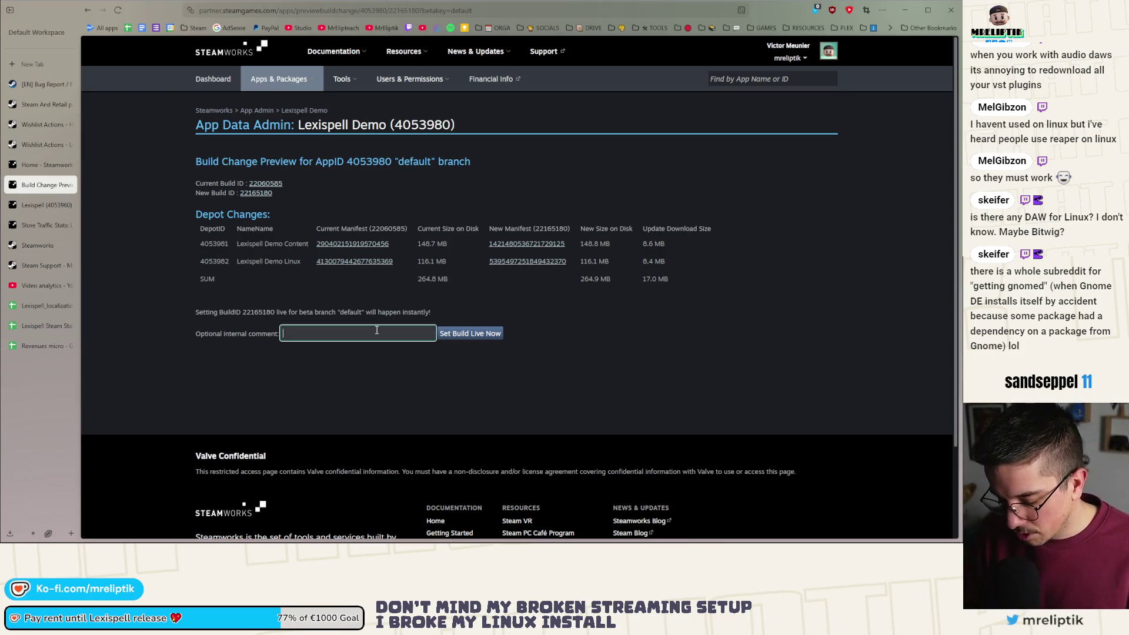
key("ctrl+a")
left_click(489, 343)
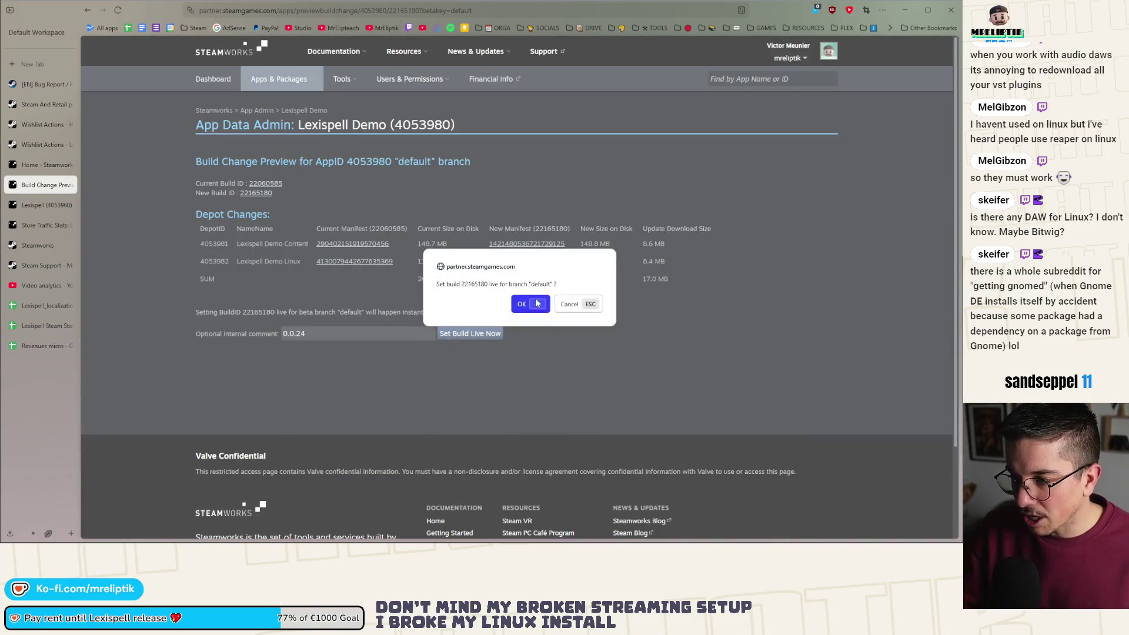
left_click(532, 302)
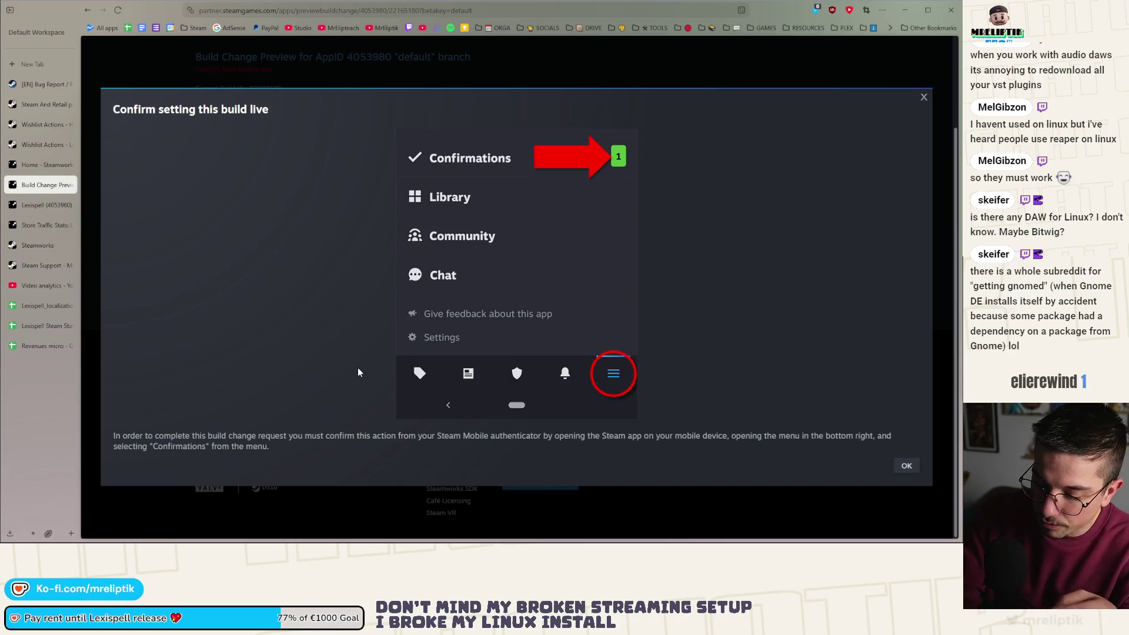
left_click(909, 466)
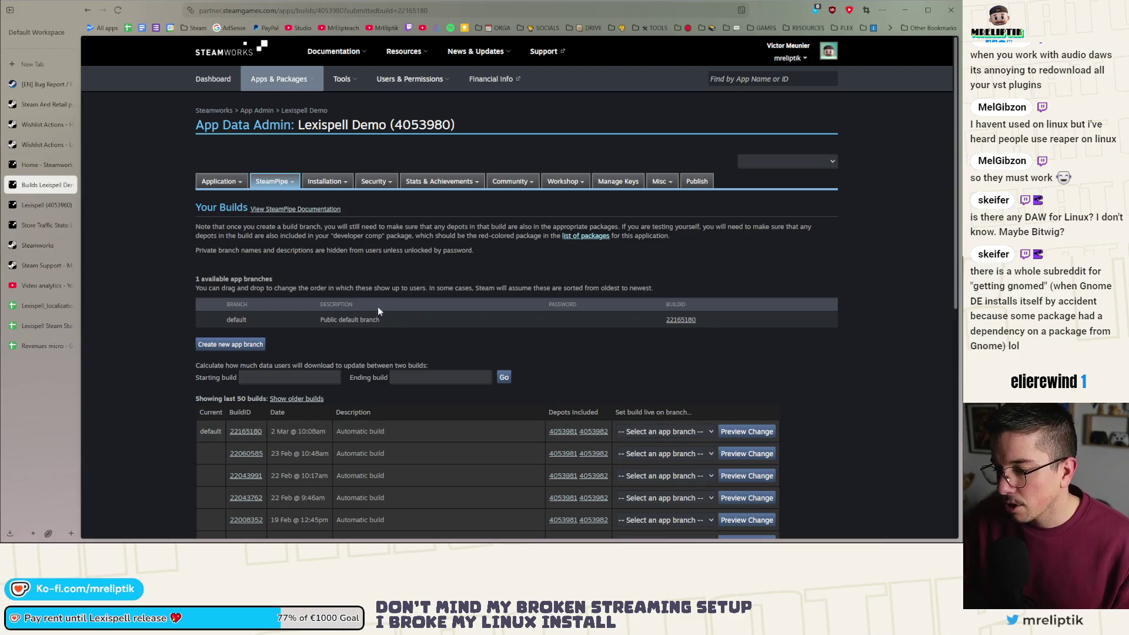
Prepare the Lexispell Demo changes for publishing and start Publish to Steam.
left_click(697, 182)
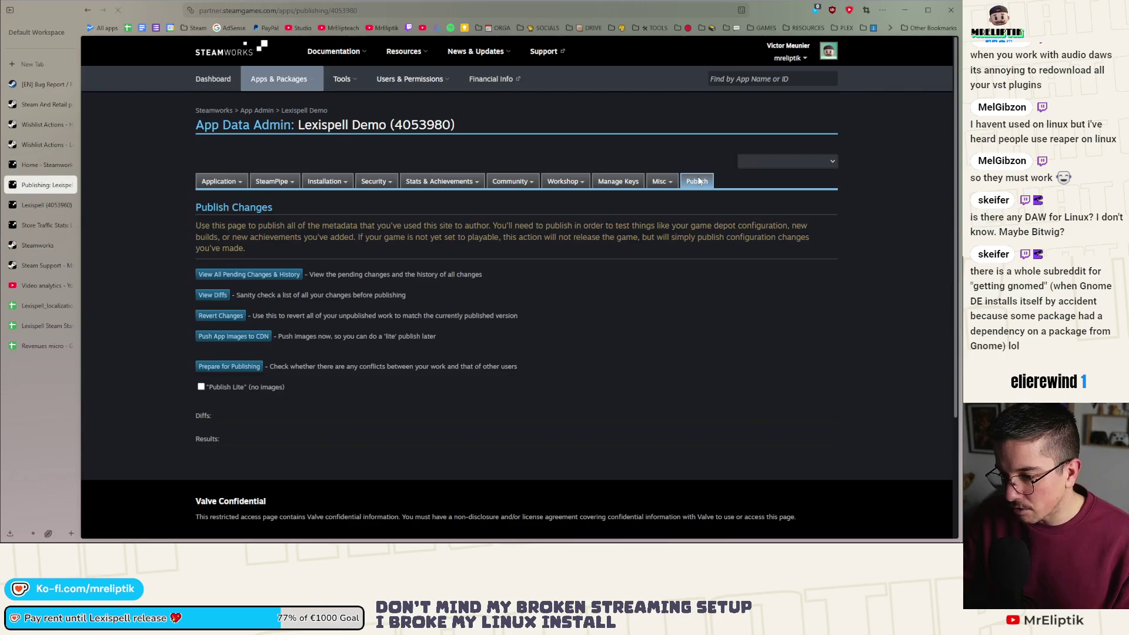
left_click(225, 368)
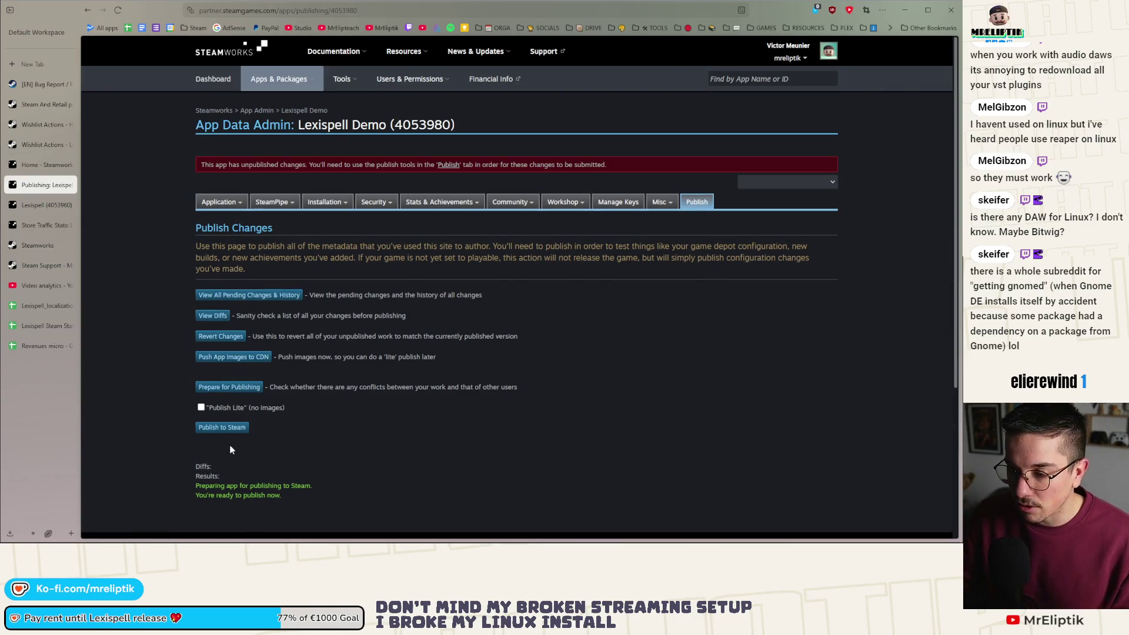
left_click(222, 427)
scroll(236, 412, "down", 3)
Enter the STEAMWORKS confirmation, really publish the changes, and close the browser window.
left_click(248, 306)
left_click(250, 358)
left_click(254, 305)
type("STEAMWORKS")
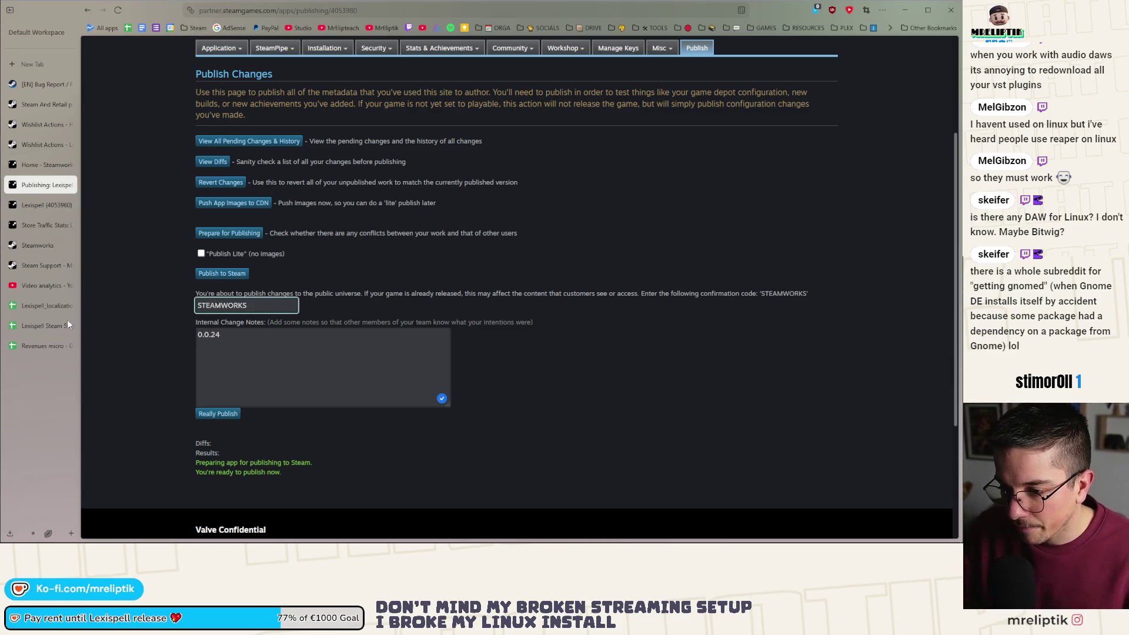
left_click(217, 413)
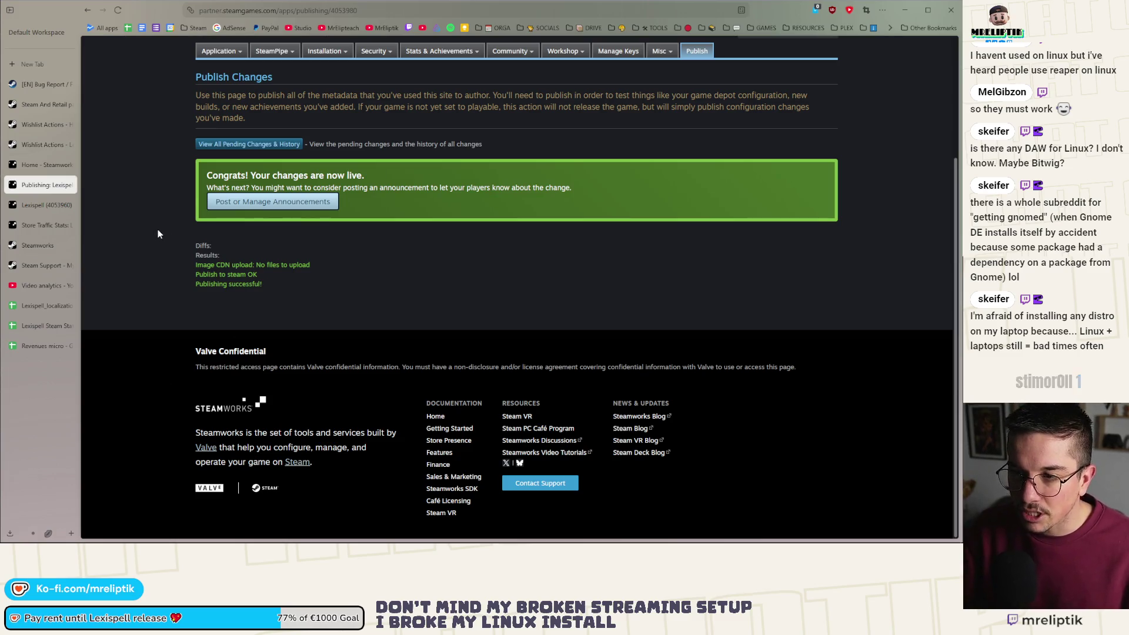
scroll(165, 236, "up", 3)
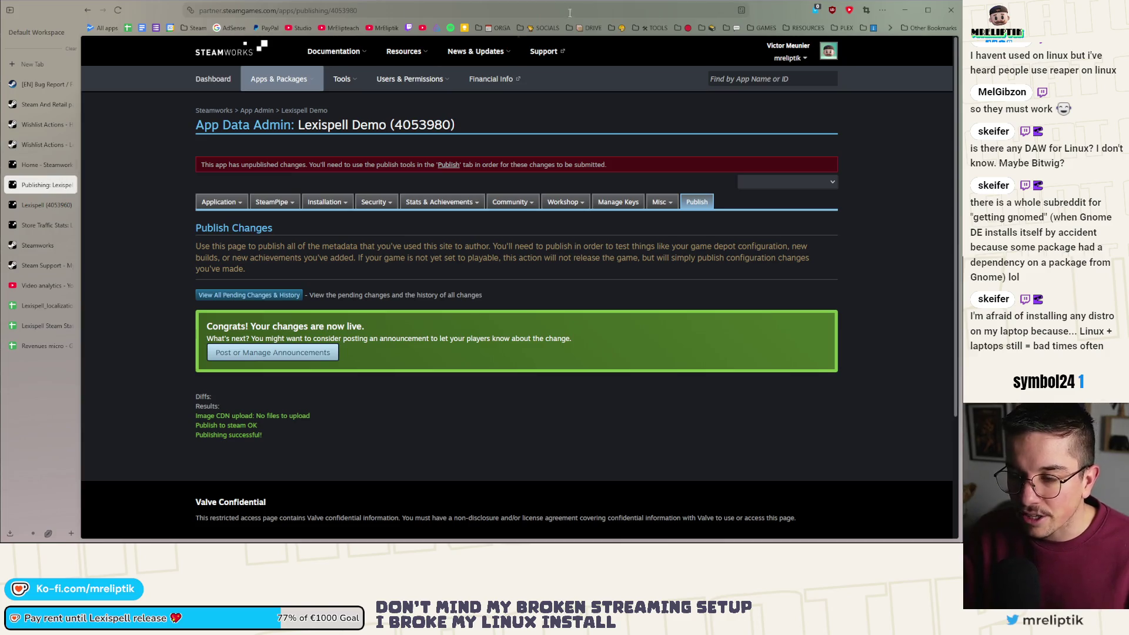
left_click(950, 10)
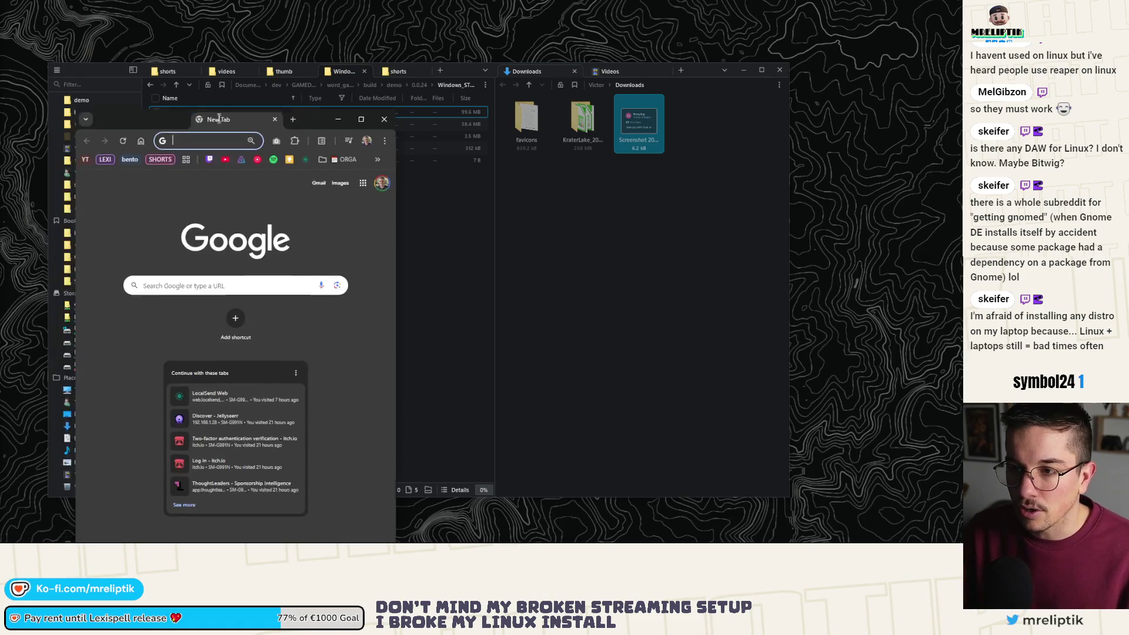
Open itch.io in Chrome and follow the notification to the Lexispell (Free Demo) page.
double_click(231, 105)
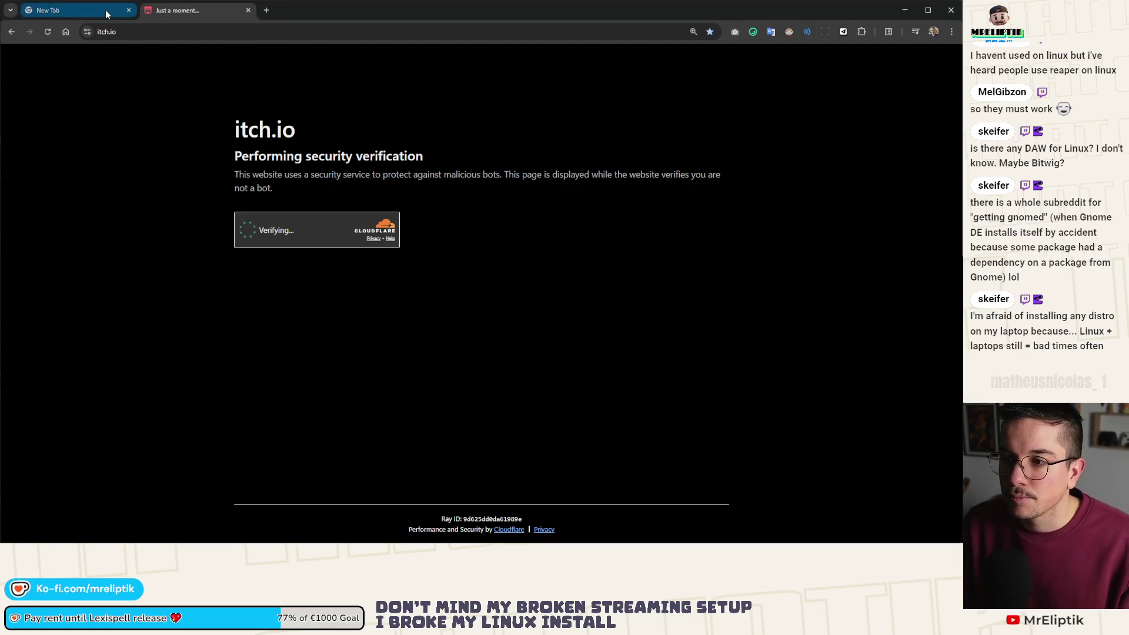
middle_click(105, 10)
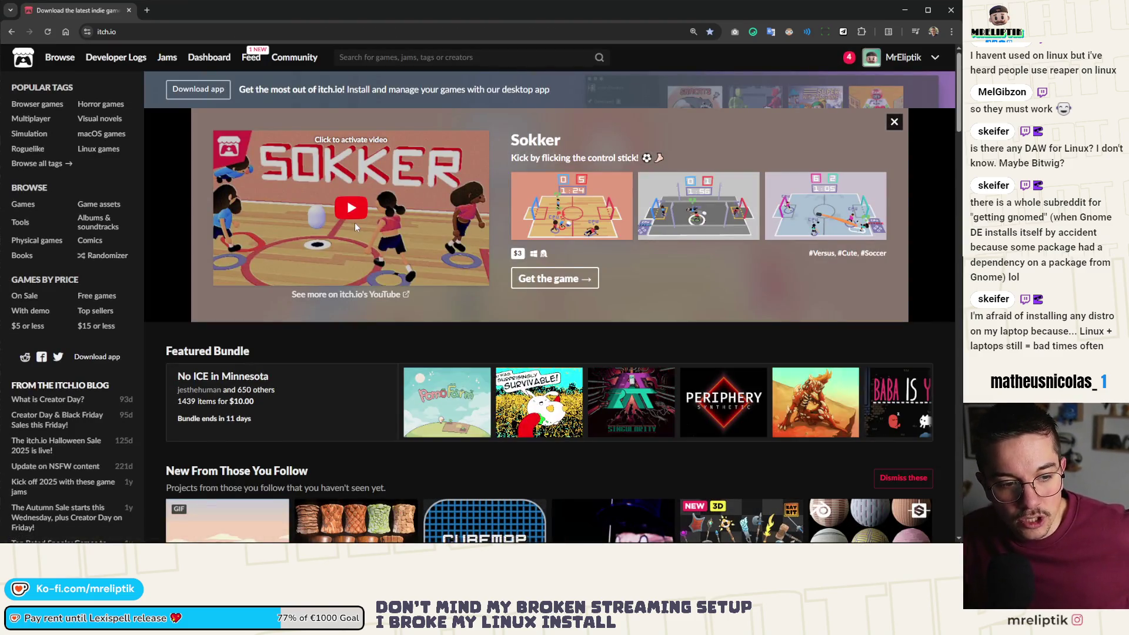
left_click(354, 222)
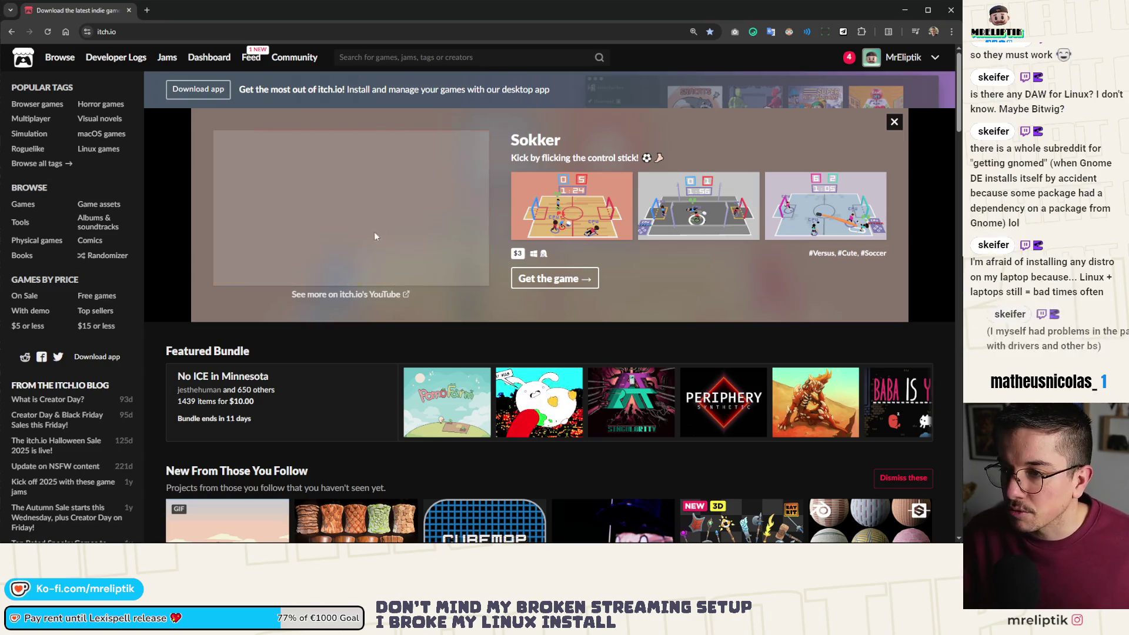
left_click(847, 58)
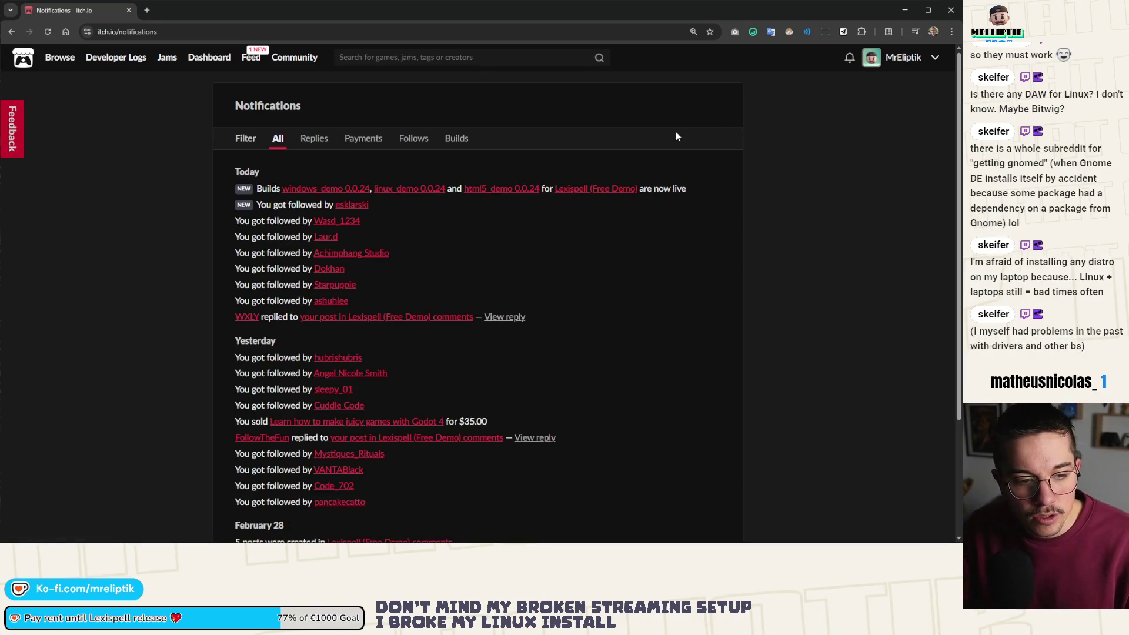
middle_click(602, 191)
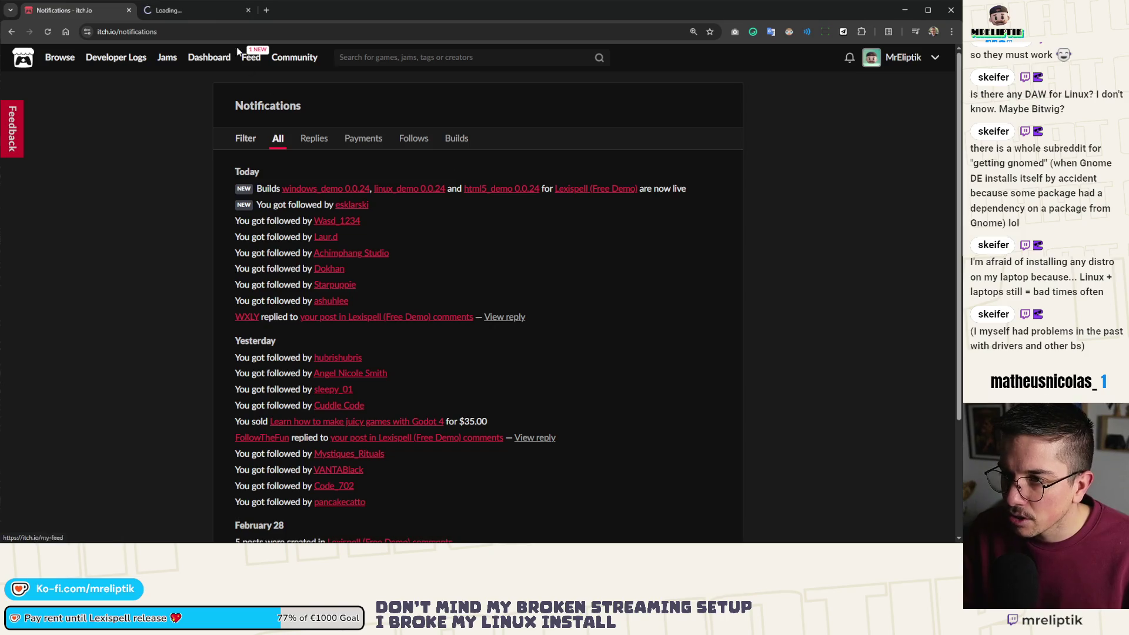
left_click(168, 10)
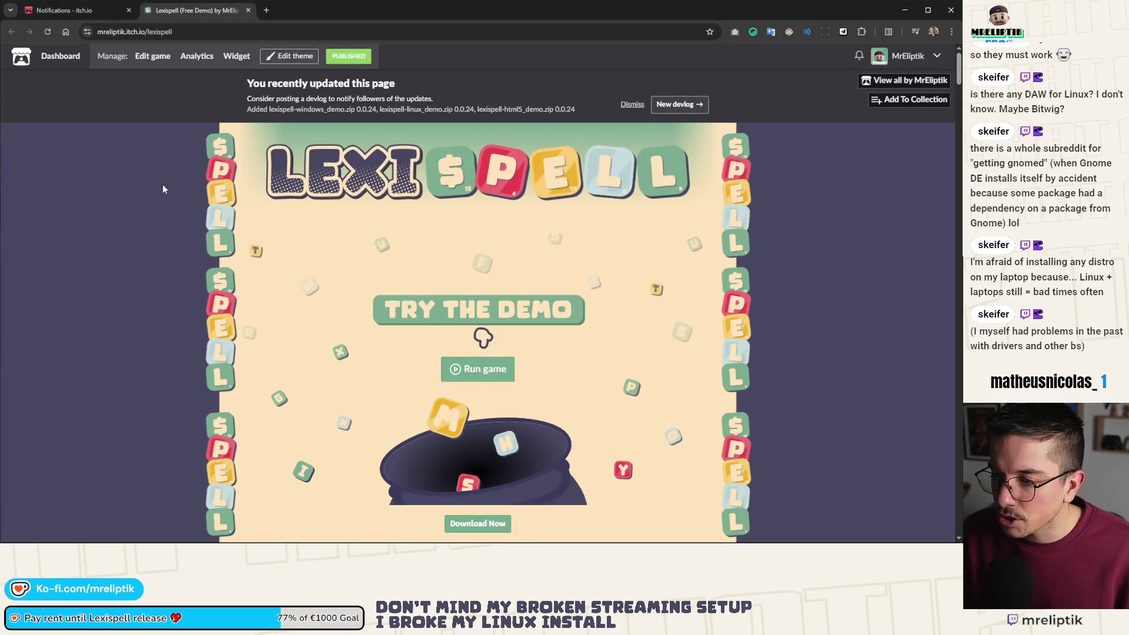
Dismiss the update notice, run the Lexispell demo, and close its welcome message.
left_click(633, 105)
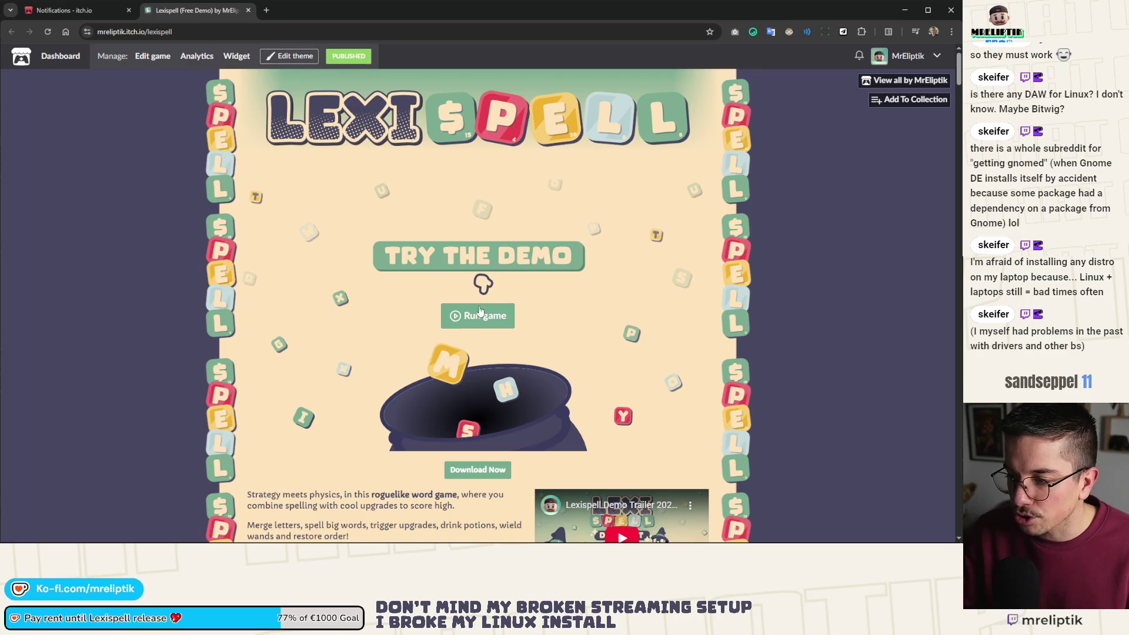
left_click(480, 313)
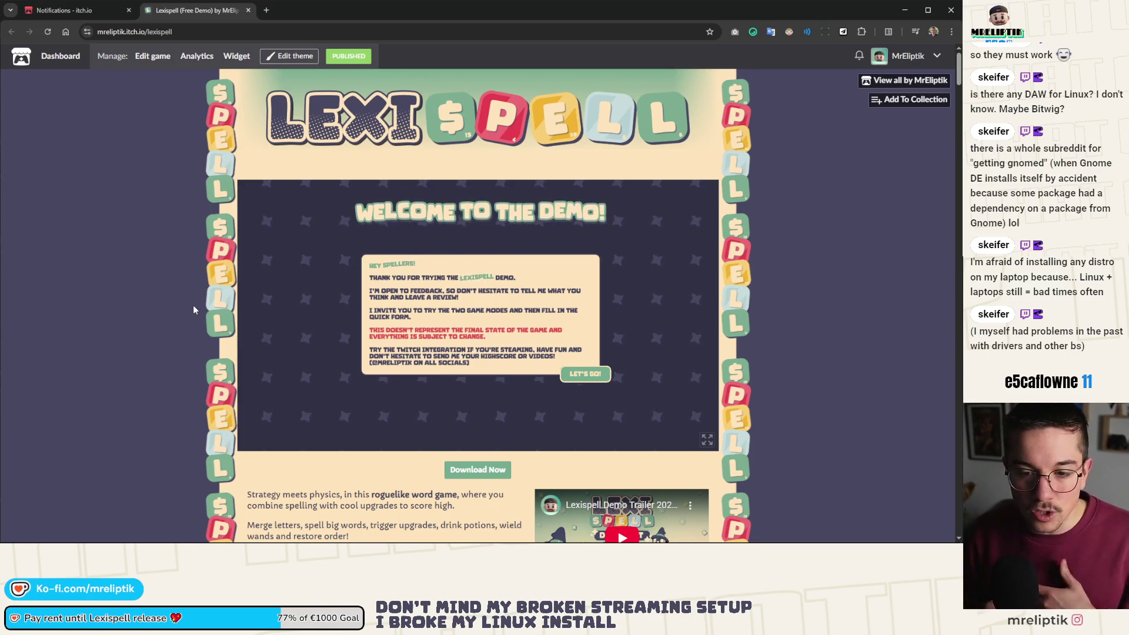
key("Return")
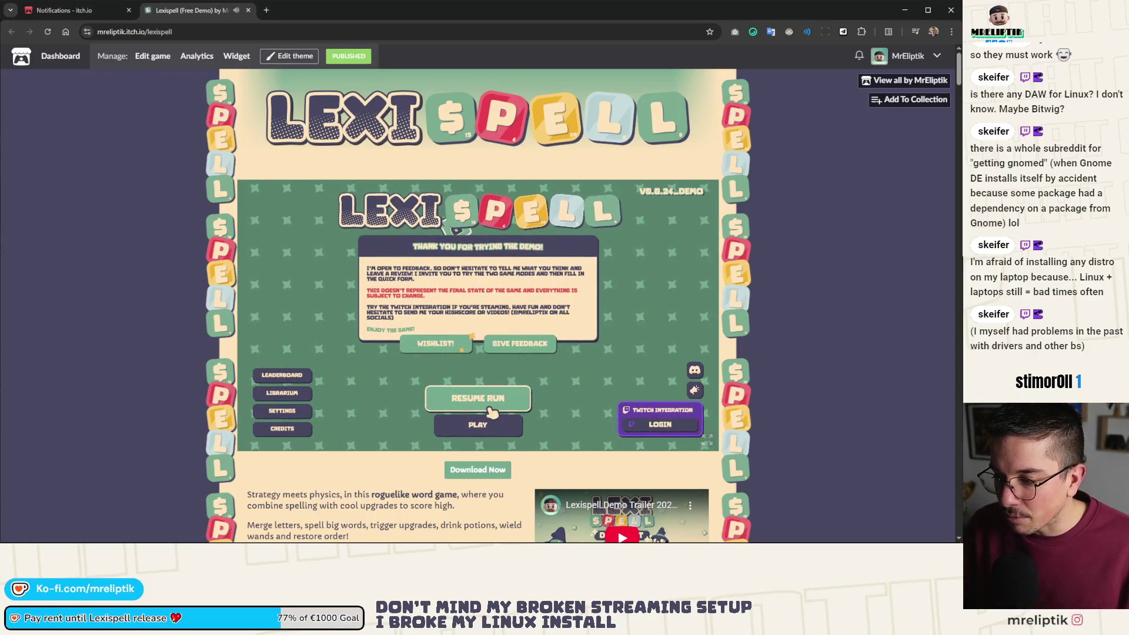
Decline resuming the previous run and start Classic Craft in English.
left_click(477, 399)
left_click(443, 385)
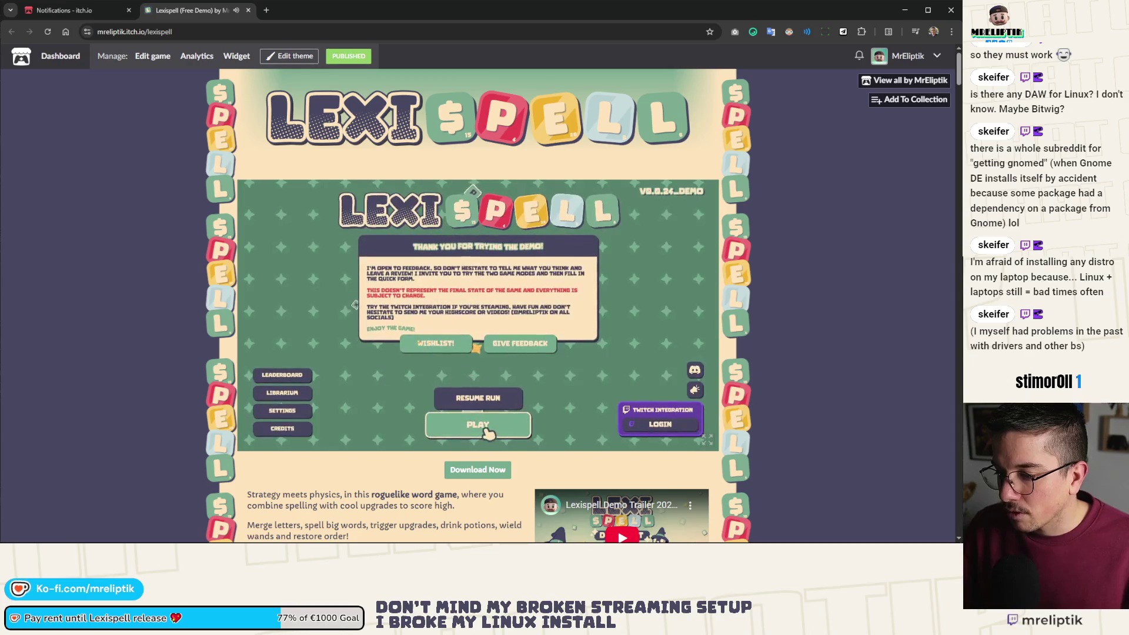
left_click(386, 339)
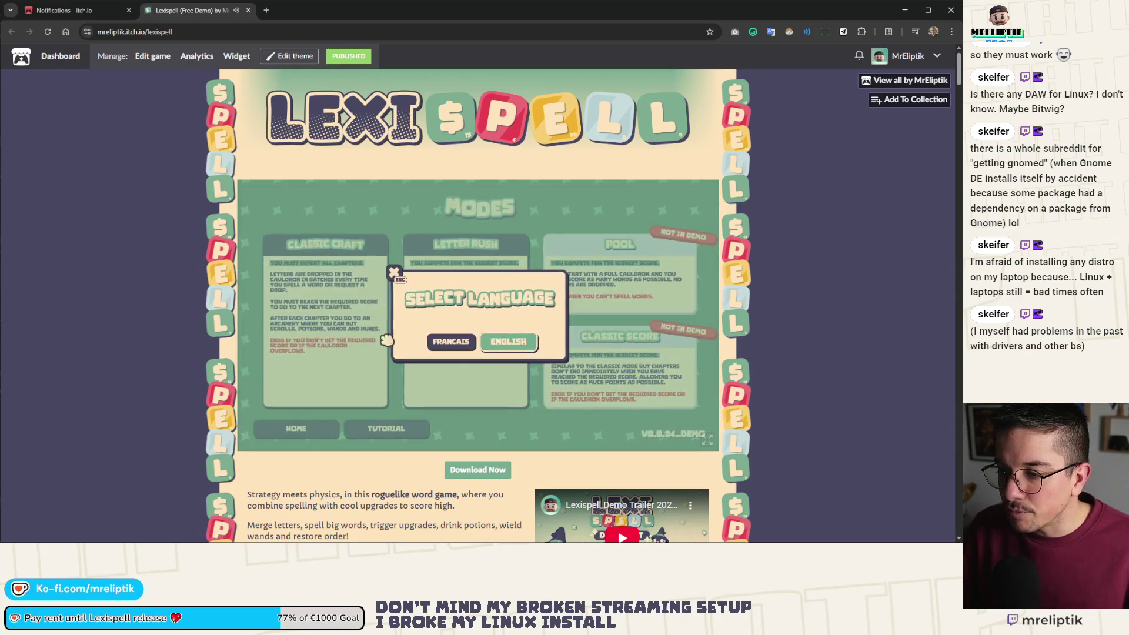
left_click(508, 342)
left_click(441, 382)
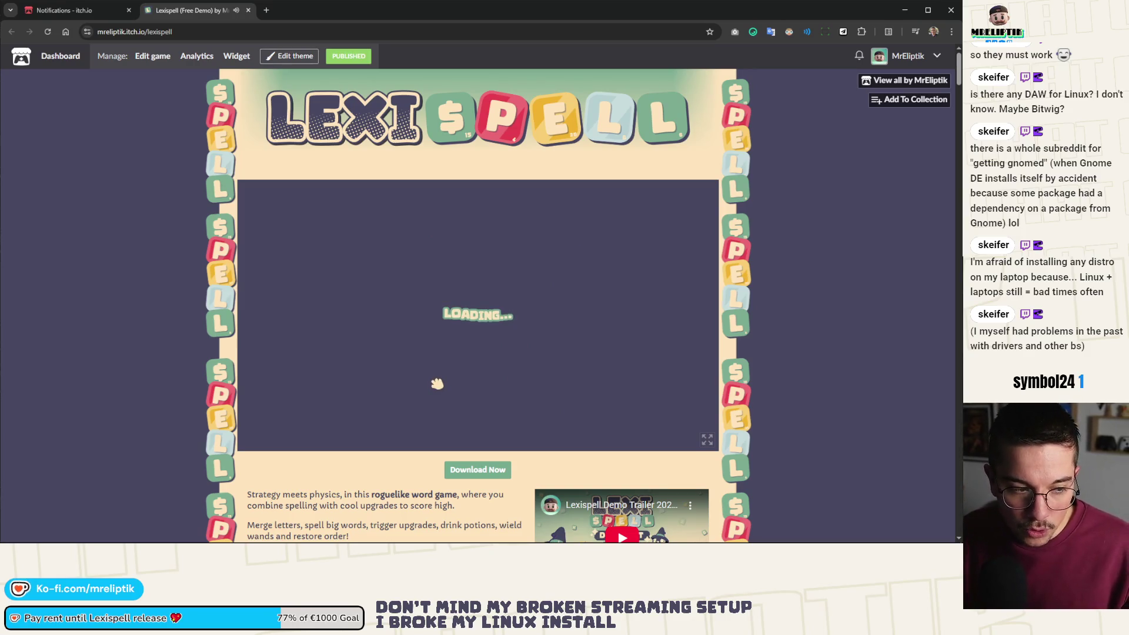
Start chapter 1, pause, submit 'test' as a missing word, and open DevTools with F12.
left_click(391, 321)
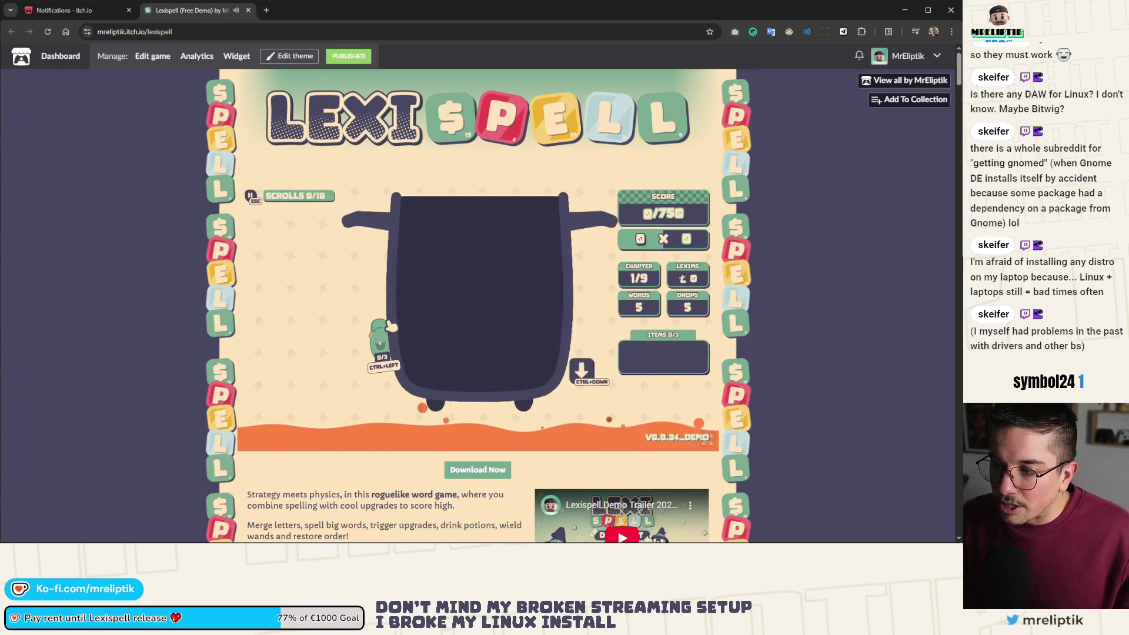
key("Escape")
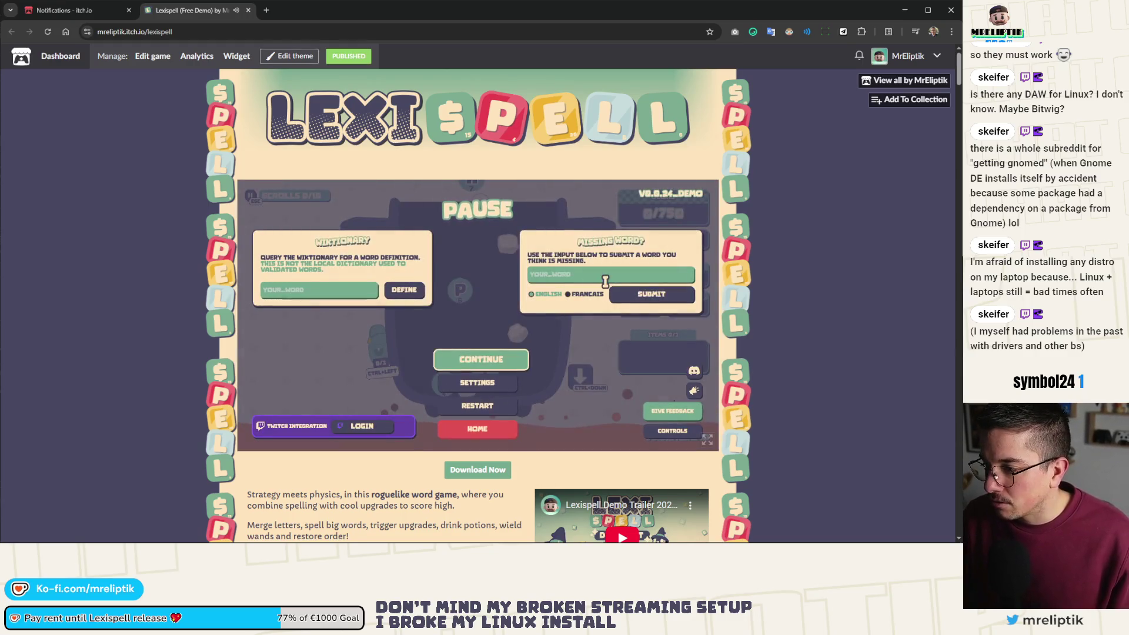
left_click(604, 280)
type("test")
left_click(641, 292)
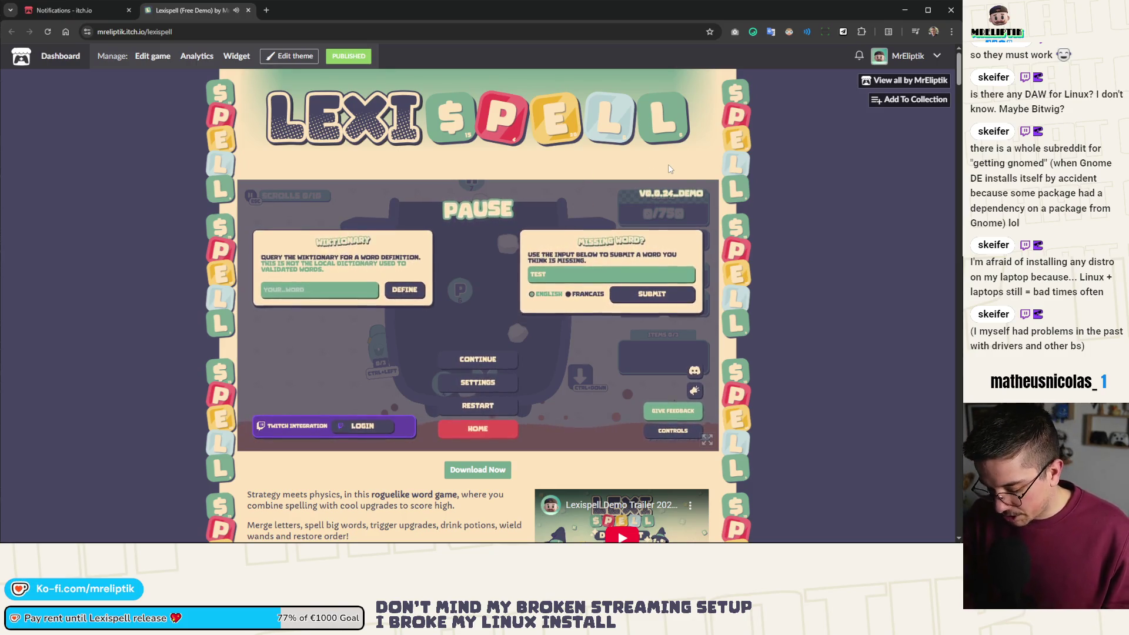
key("F12")
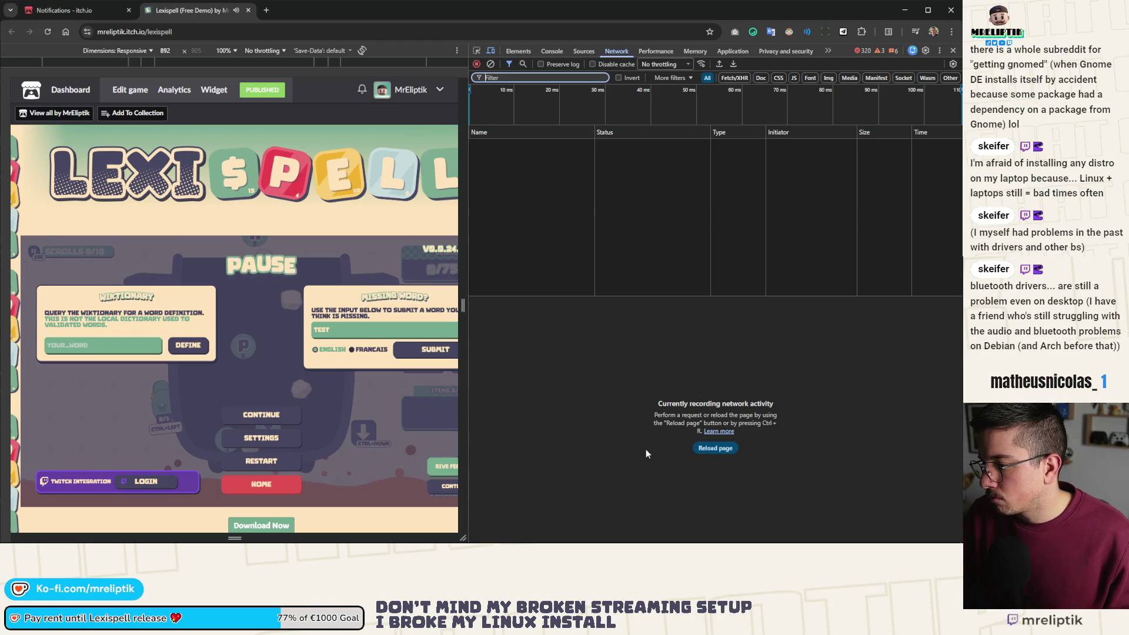
Resubmit the word and compare the headers of both failed submit_word requests and log_event.
left_click(427, 349)
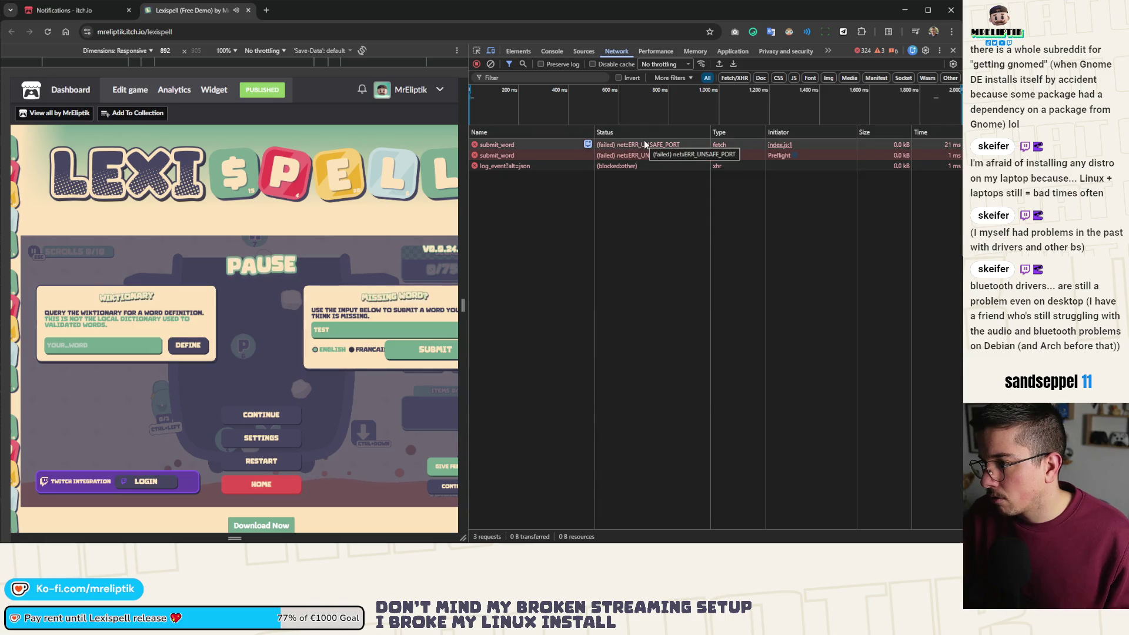
left_click(567, 145)
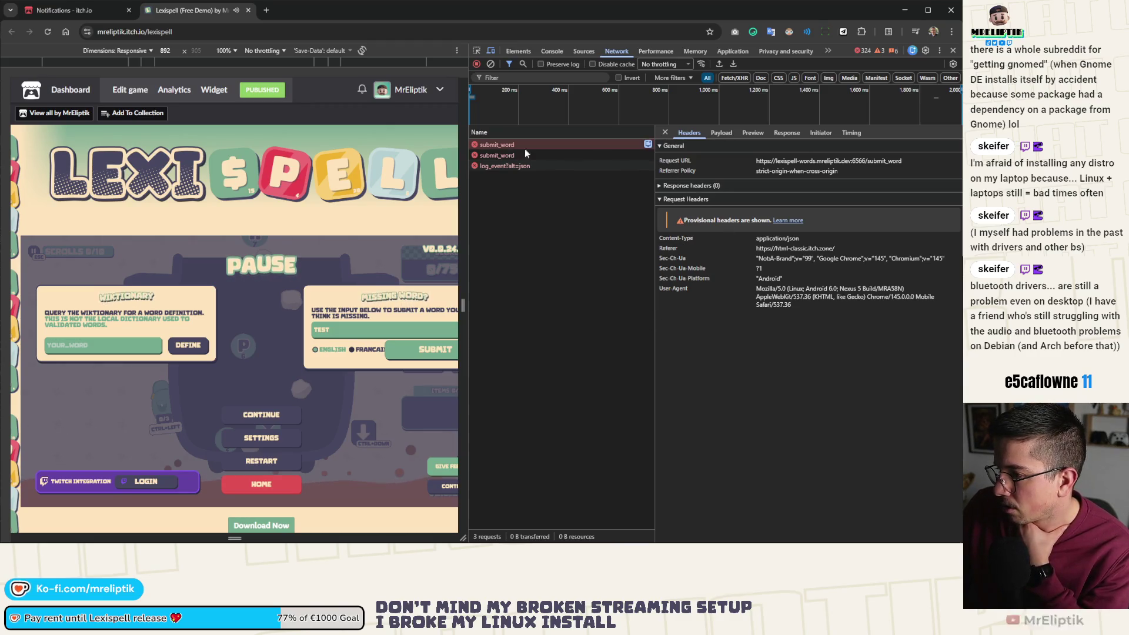
left_click(506, 155)
left_click(504, 146)
left_click(504, 156)
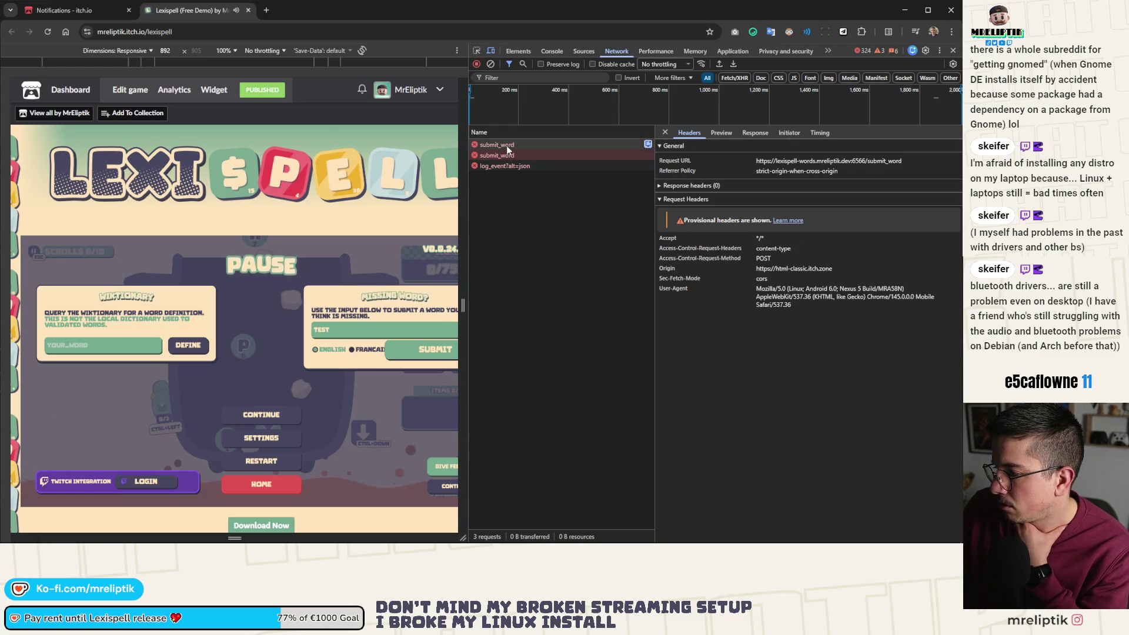
left_click(507, 146)
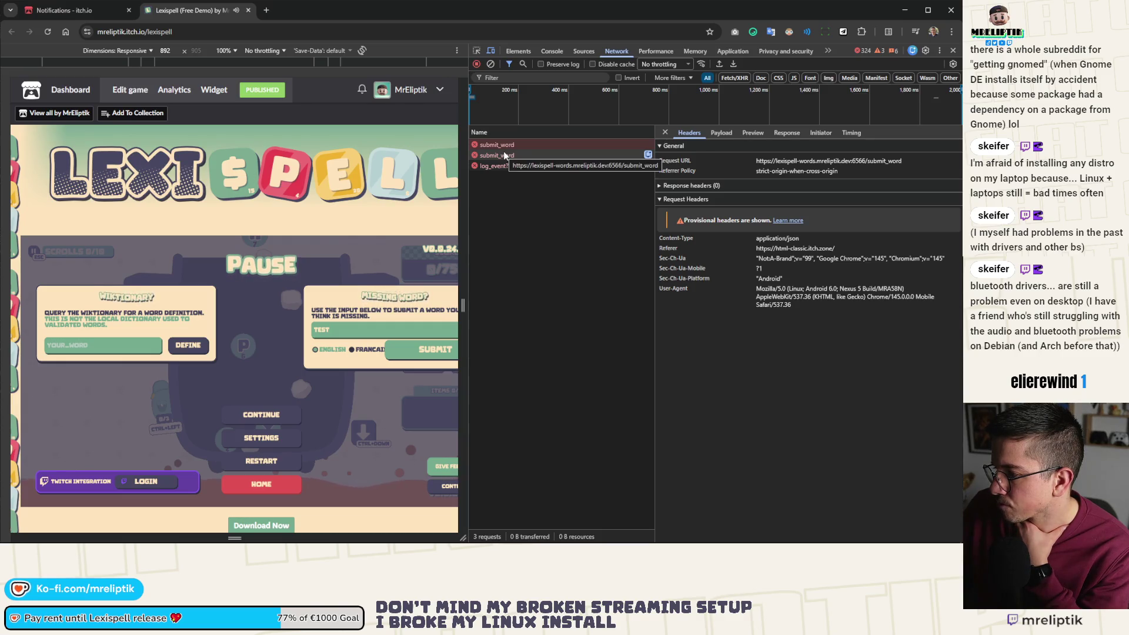
left_click(502, 157)
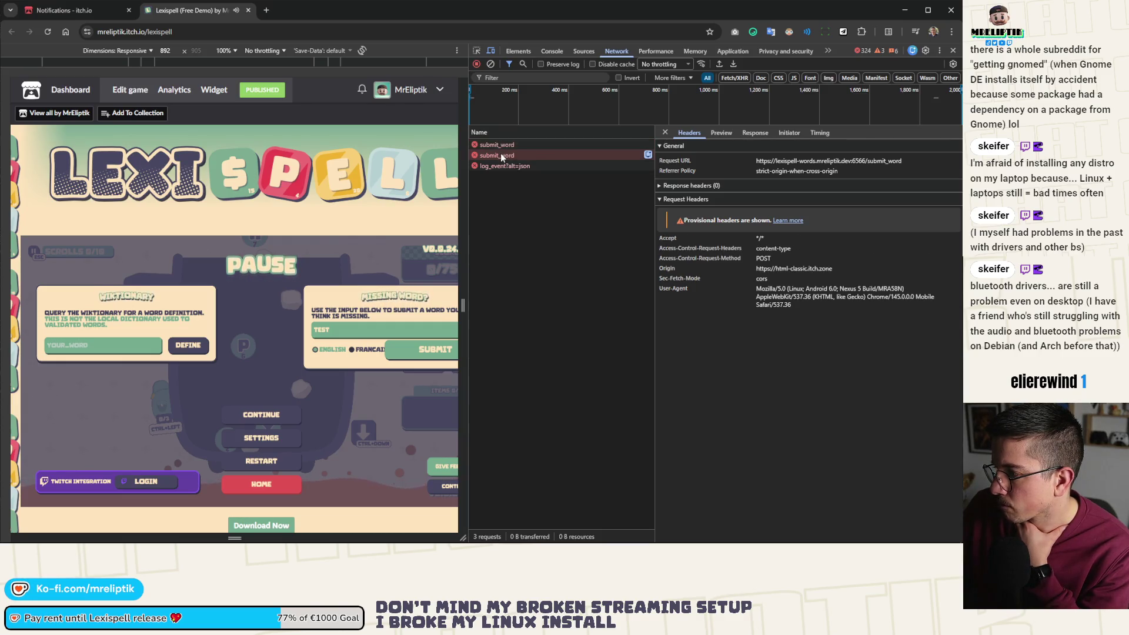
left_click(500, 165)
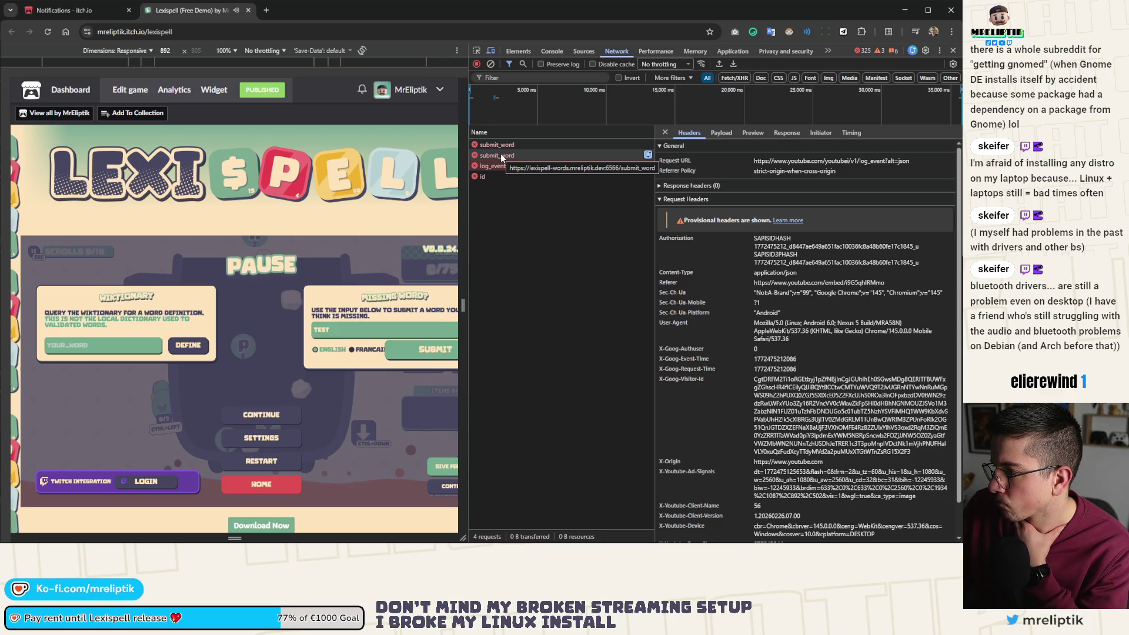
left_click(501, 156)
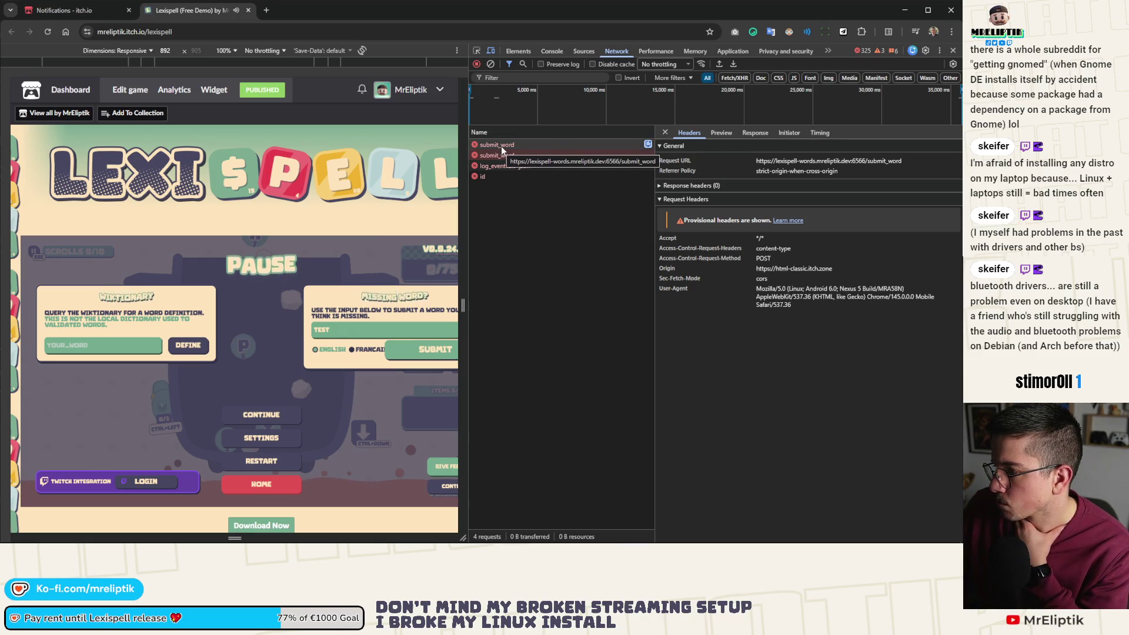
left_click(501, 146)
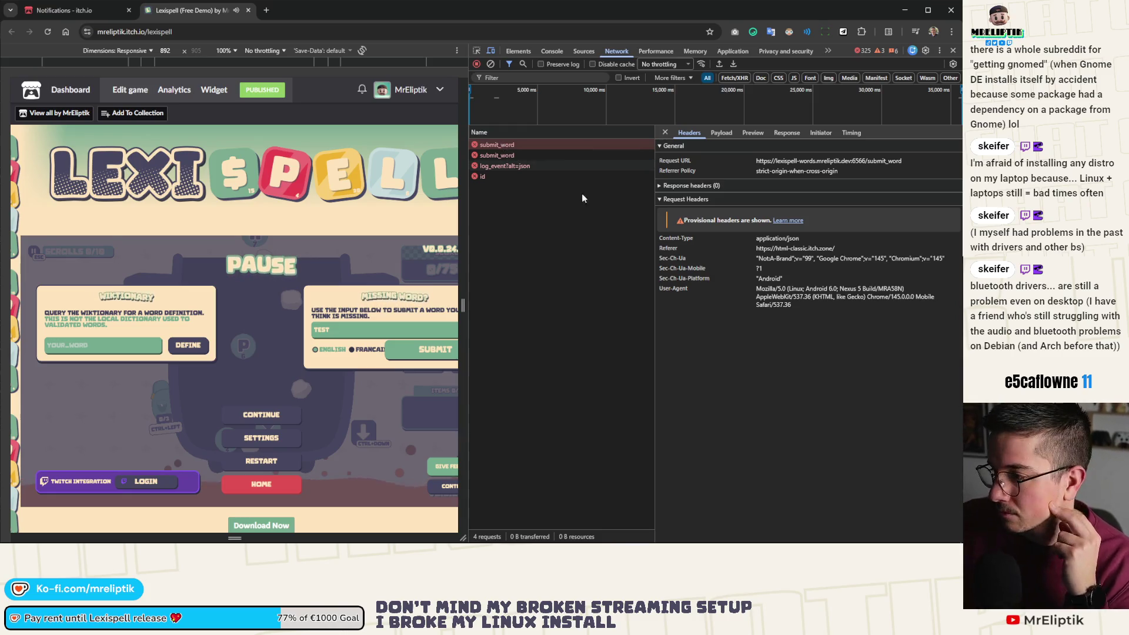
Check submit_word's Payload (language en, word test) and its empty Preview and Response.
left_click(510, 157)
left_click(510, 146)
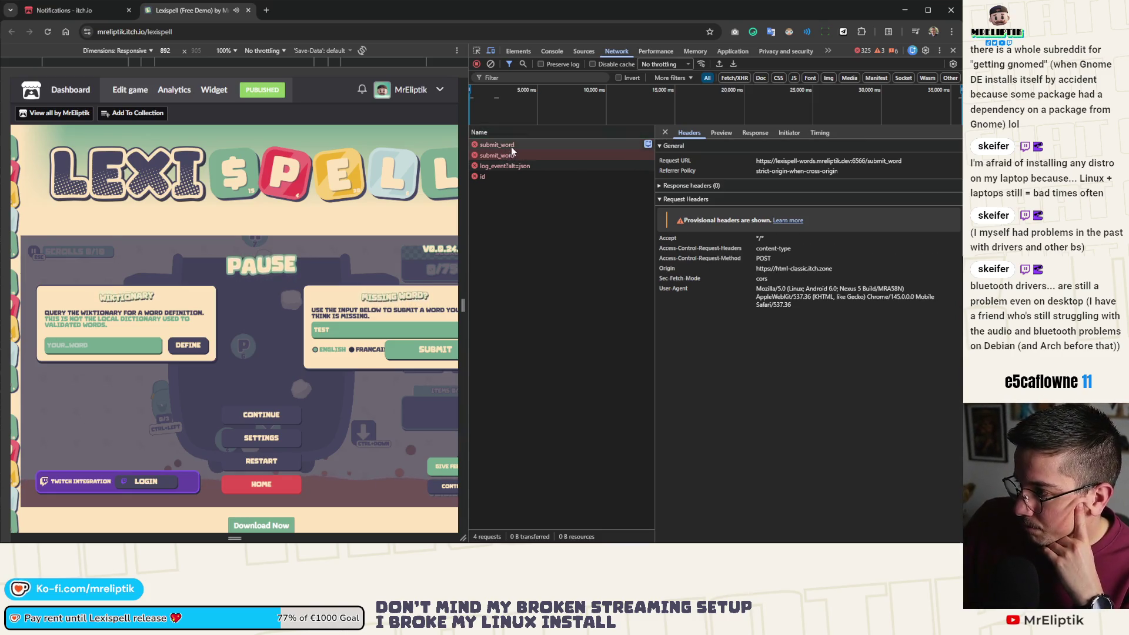
left_click(735, 135)
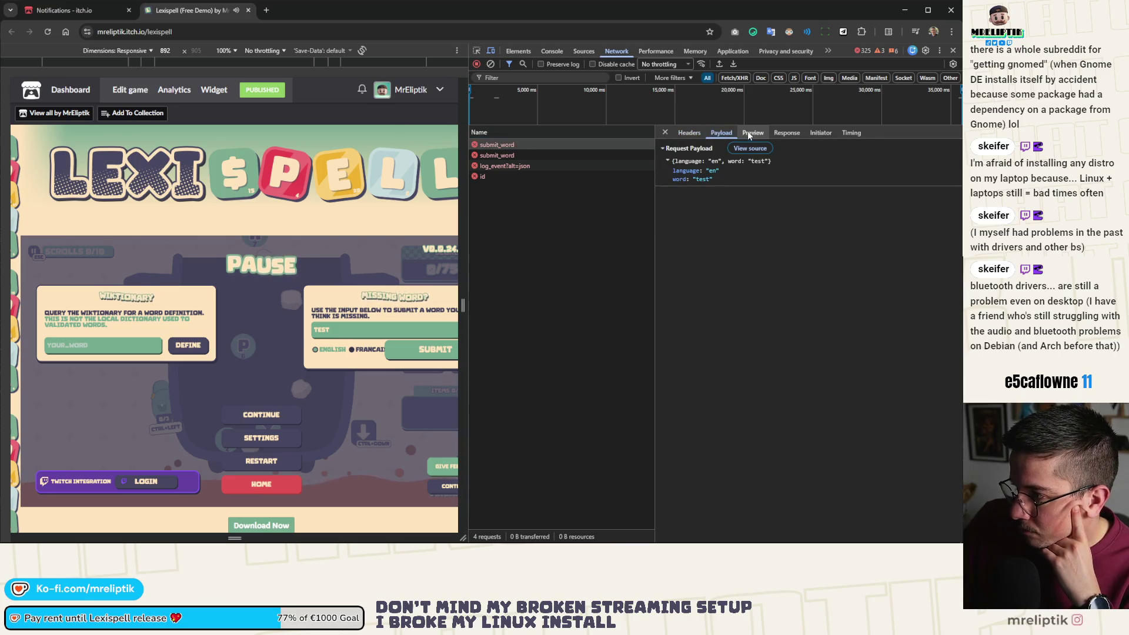
left_click(505, 155)
left_click(716, 134)
left_click(689, 133)
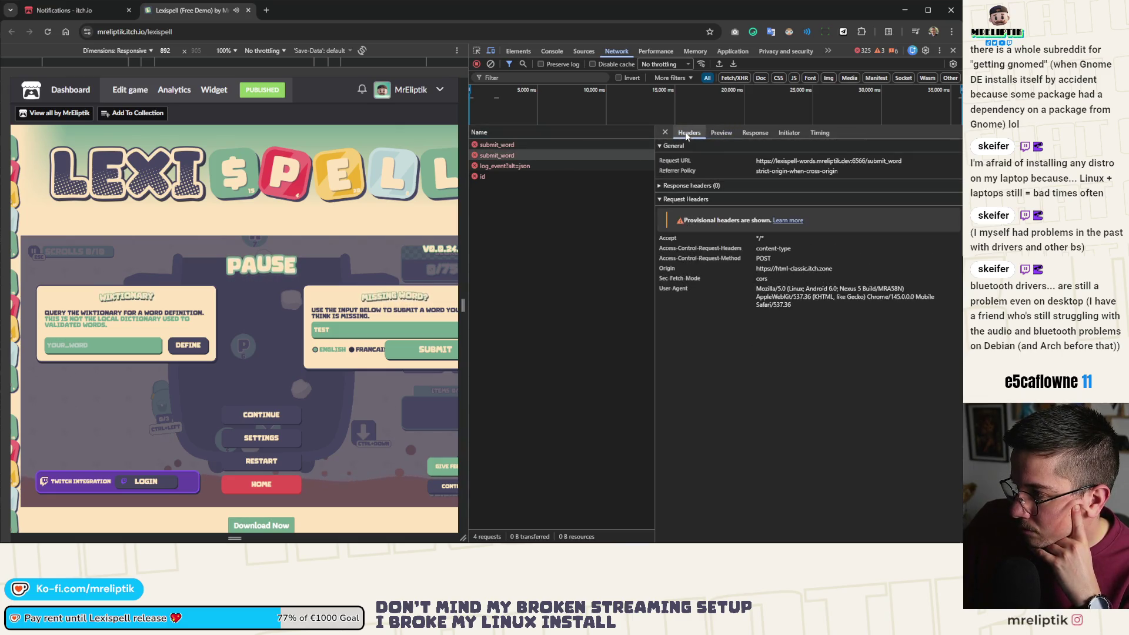
left_click(586, 145)
left_click(760, 136)
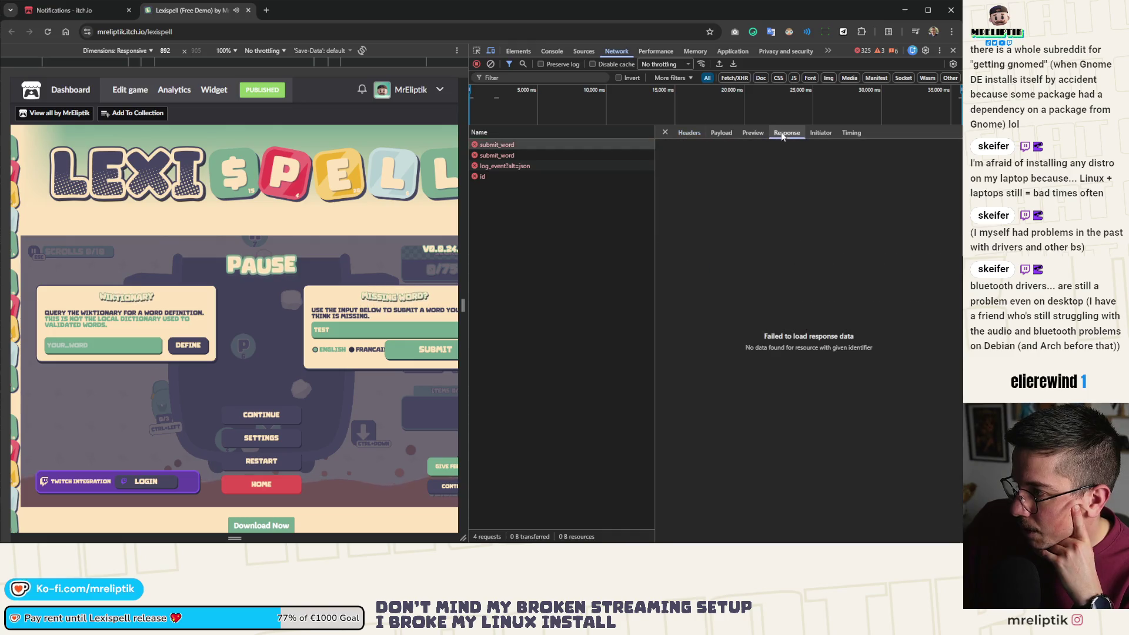
left_click(698, 132)
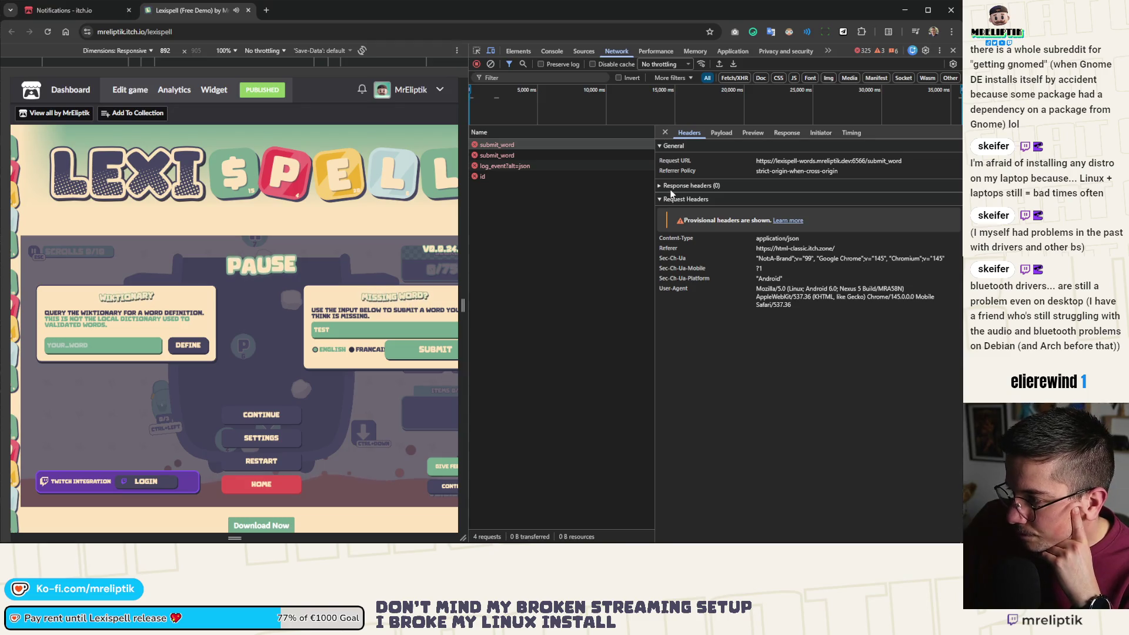
Filter requests by a timeline slice, recheck submit_word headers, and reset DevTools zoom.
left_click_drag(583, 103, 491, 103)
left_click(491, 104)
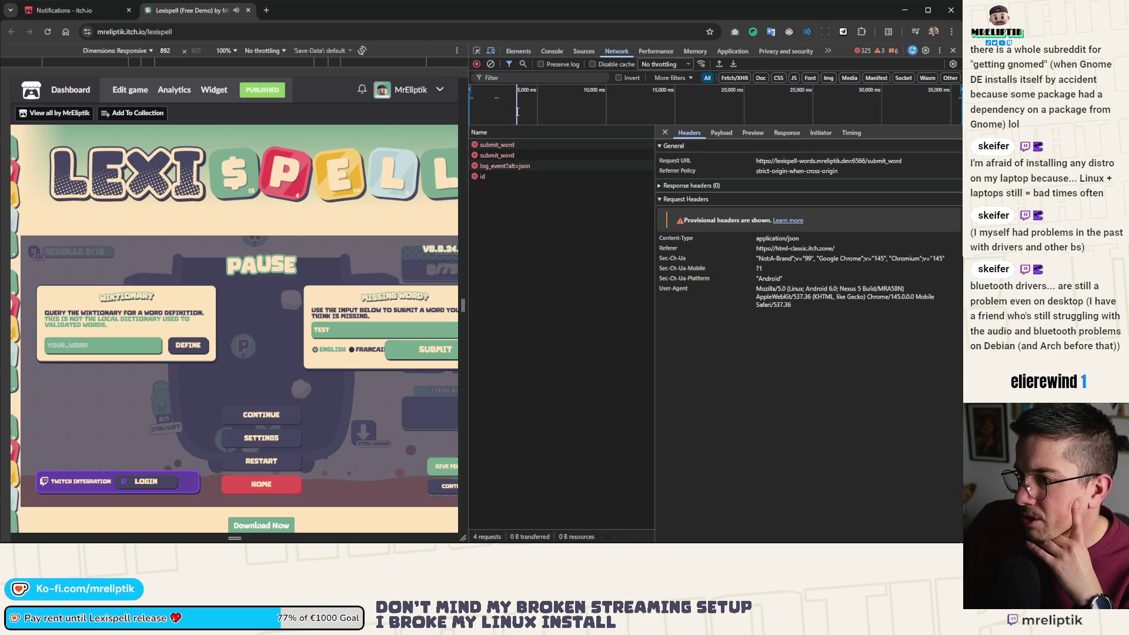
left_click(494, 155)
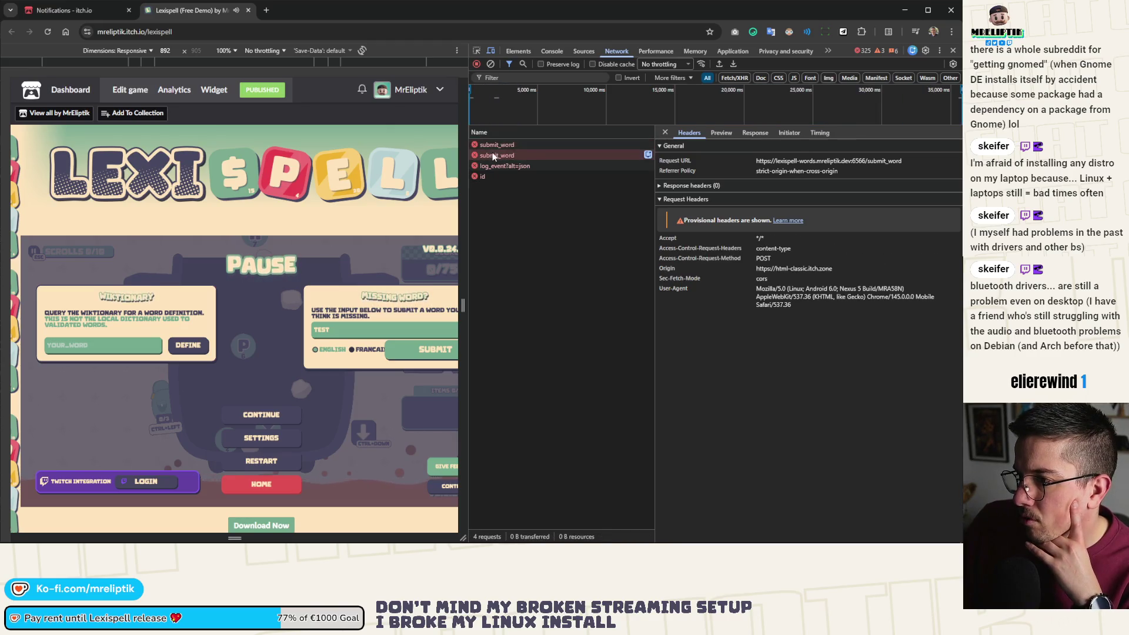
left_click(494, 145)
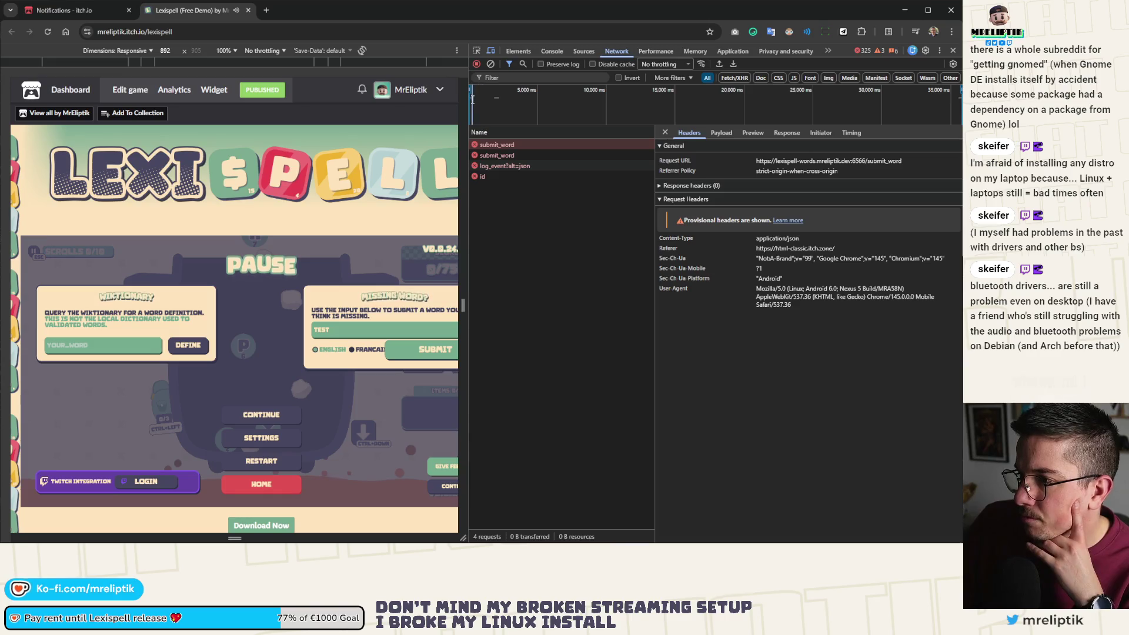
key("ctrl+plus")
key("ctrl+plus")
left_click_drag(712, 194, 492, 176)
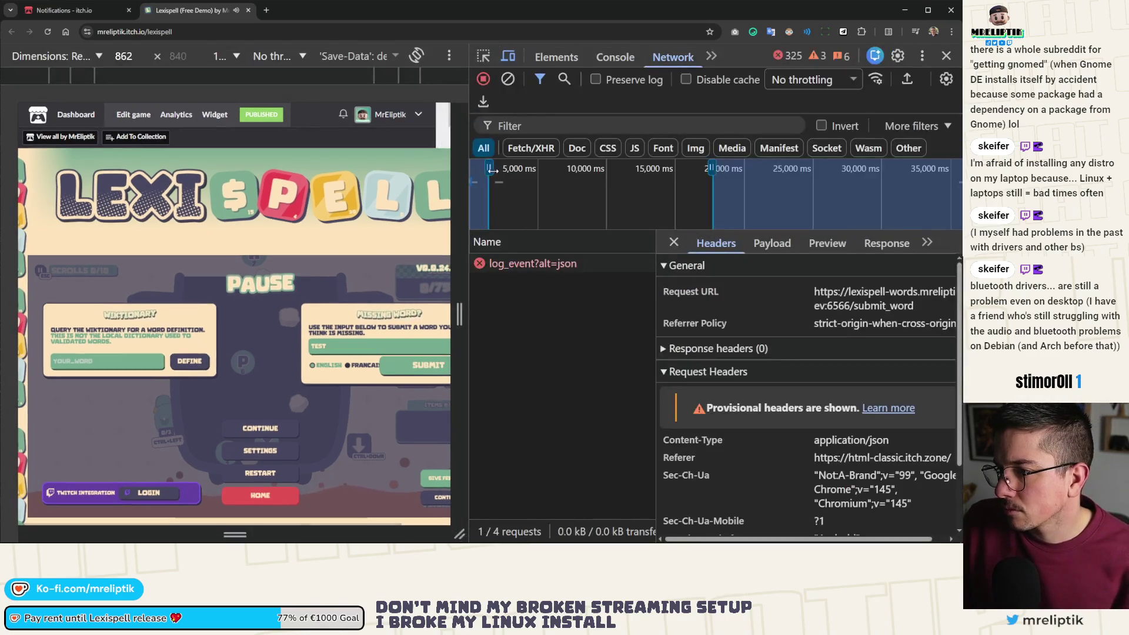
key("ctrl+0")
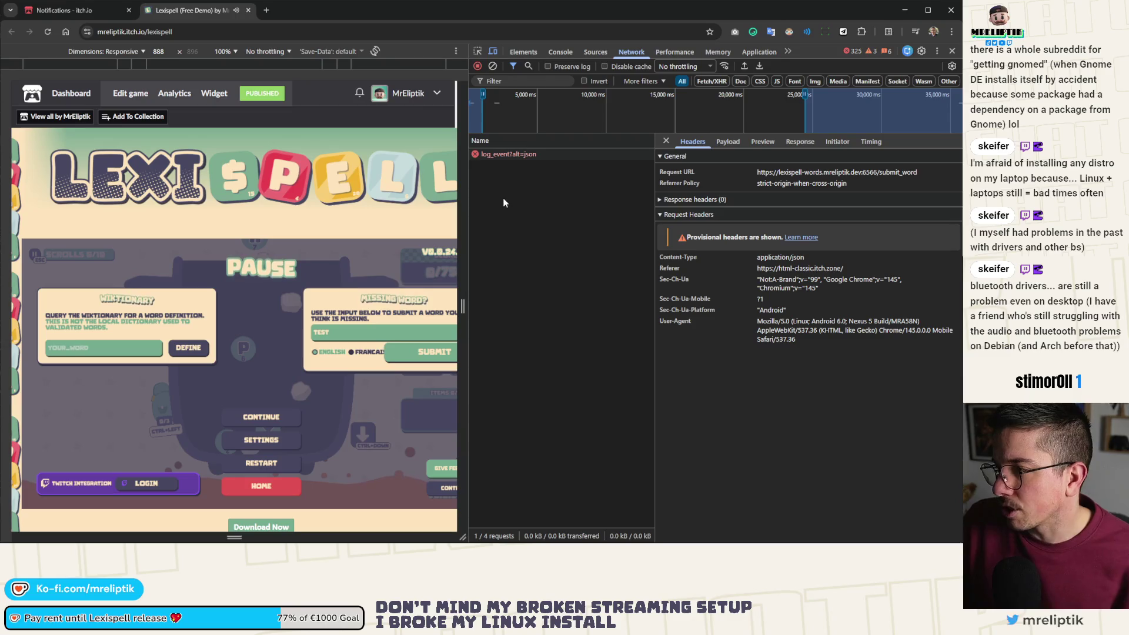
Google-search the Console's 'Failed to load resource: net::ERR_UNSAFE_PORT' error.
left_click(568, 51)
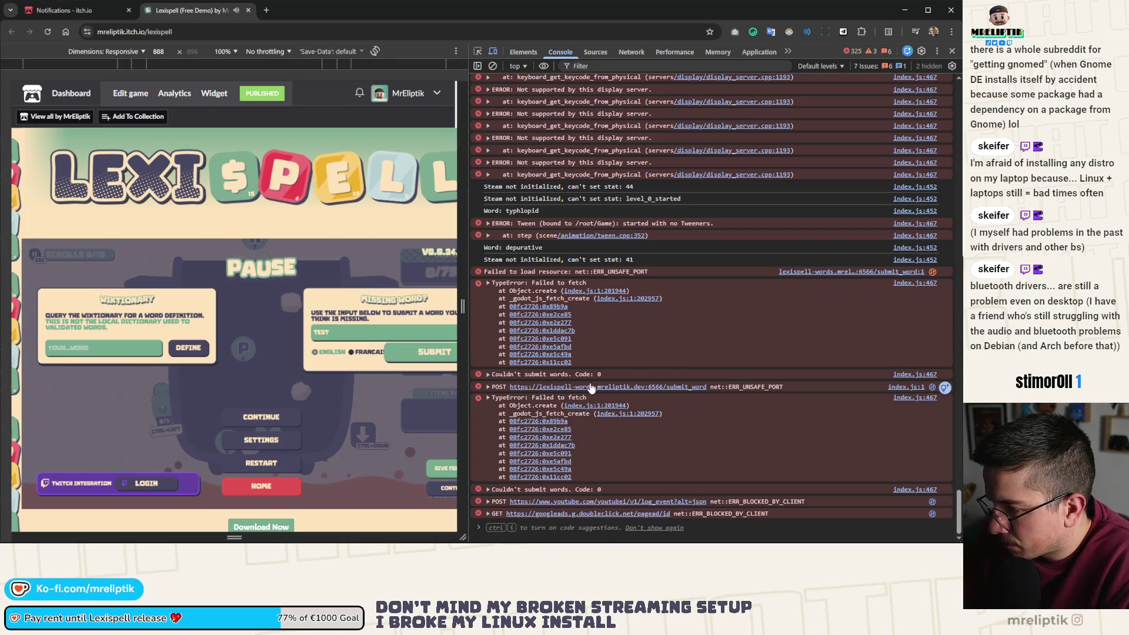
left_click(487, 386)
left_click(488, 386)
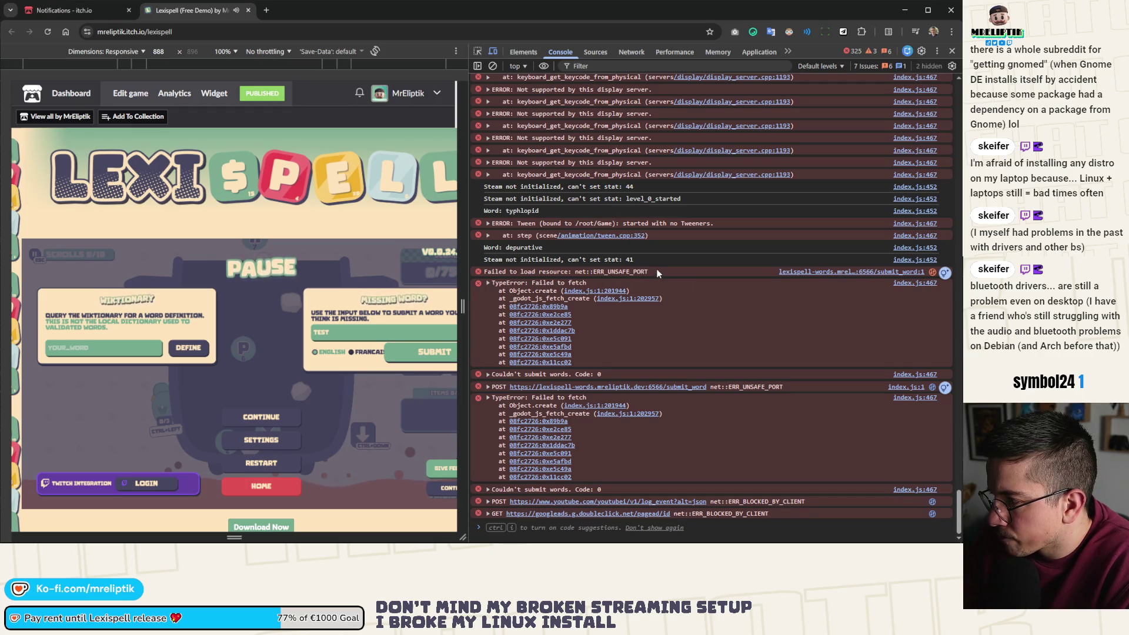
left_click_drag(656, 269, 483, 272)
right_click(509, 276)
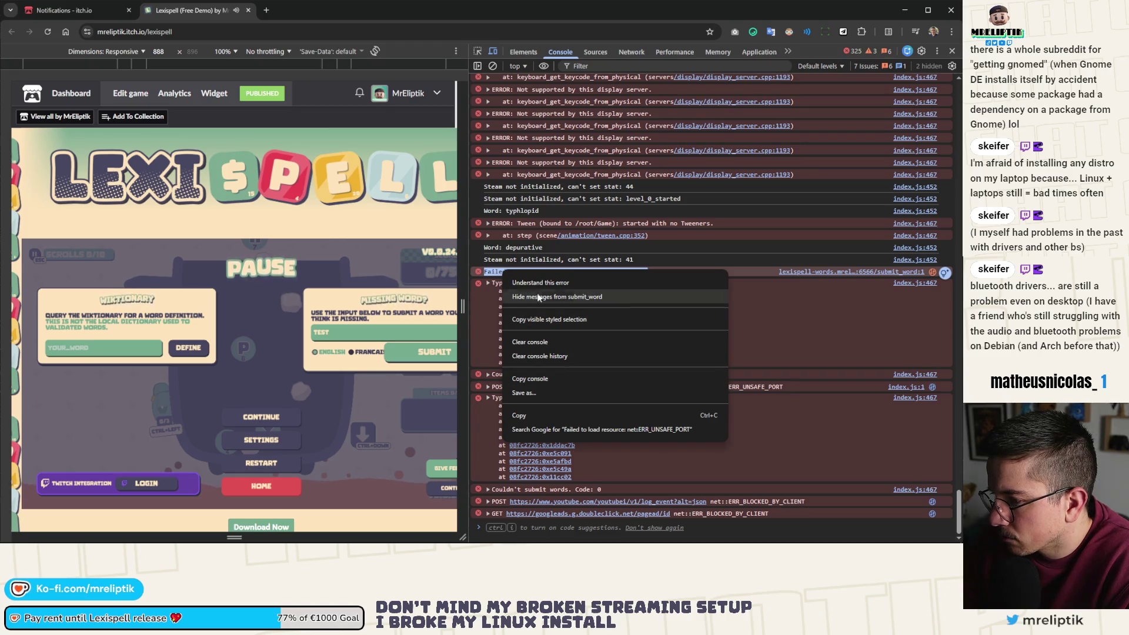
left_click(517, 429)
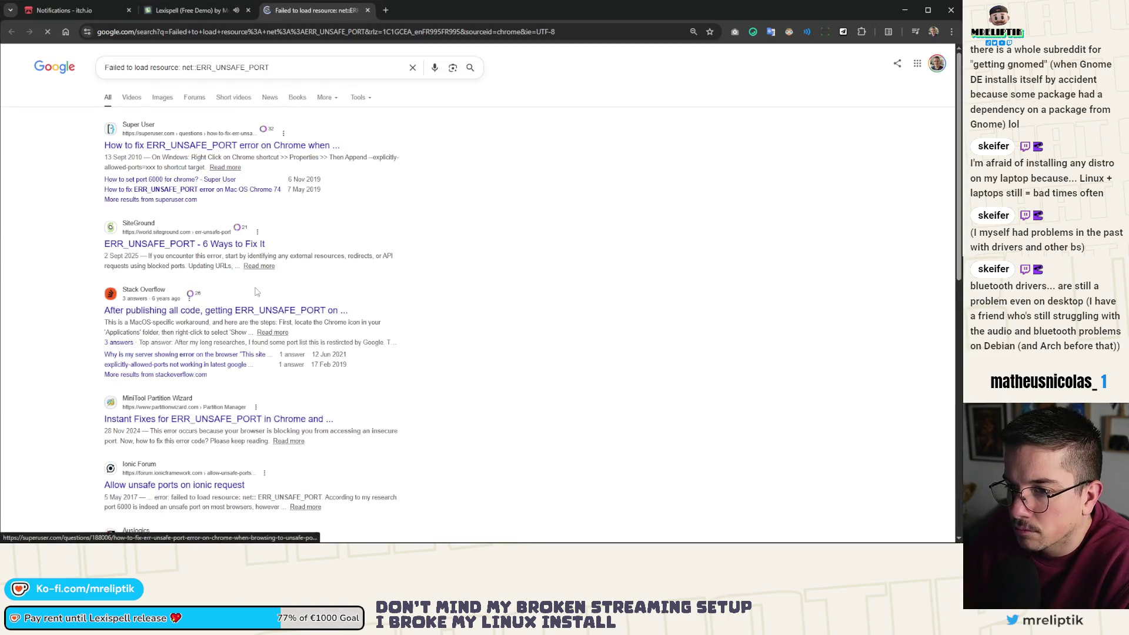
Open the Super User ERR_UNSAFE_PORT answer and the SiteGround fix article in background tabs.
middle_click(235, 145)
middle_click(213, 245)
key("ctrl+Tab")
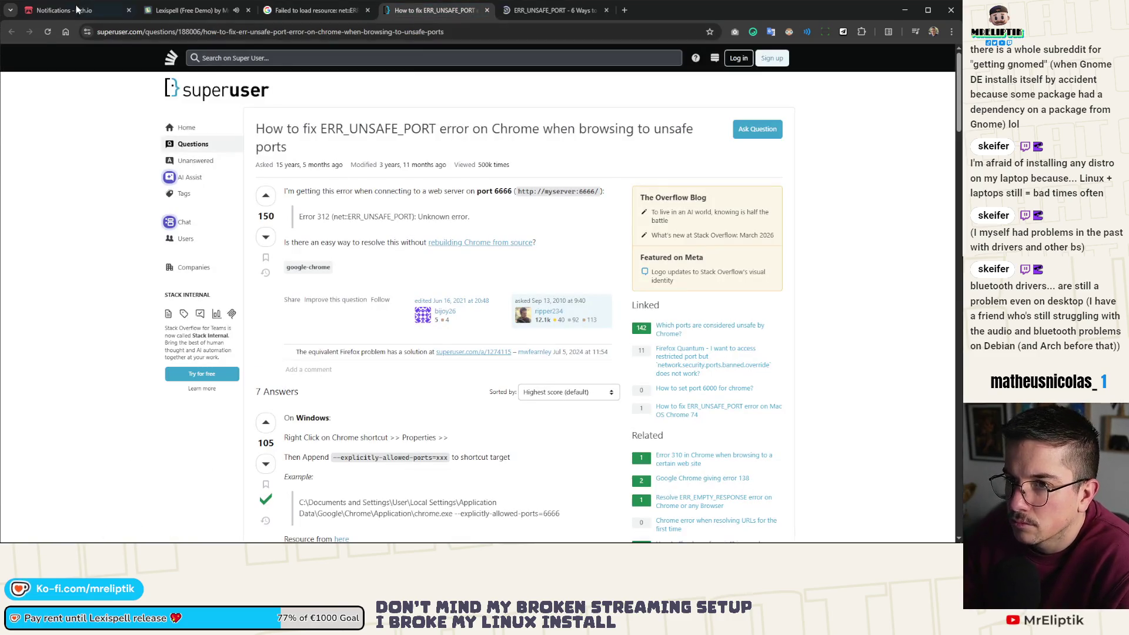
Return to the paused Lexispell game, open and close its Settings, then switch to the Super User question.
left_click(80, 8)
left_click(156, 10)
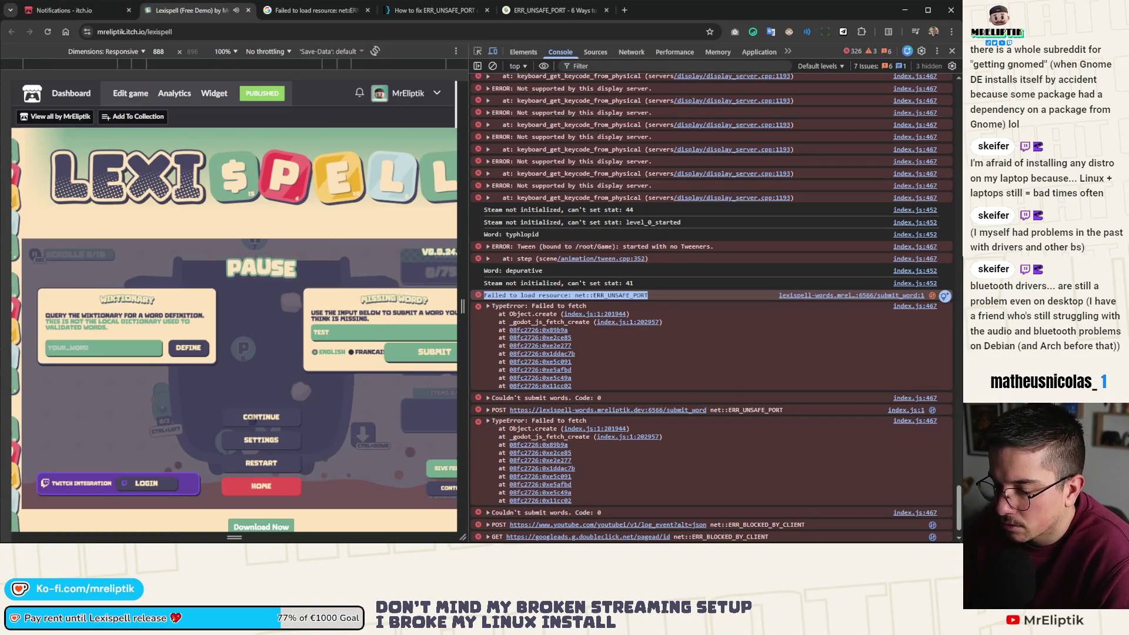
left_click(261, 440)
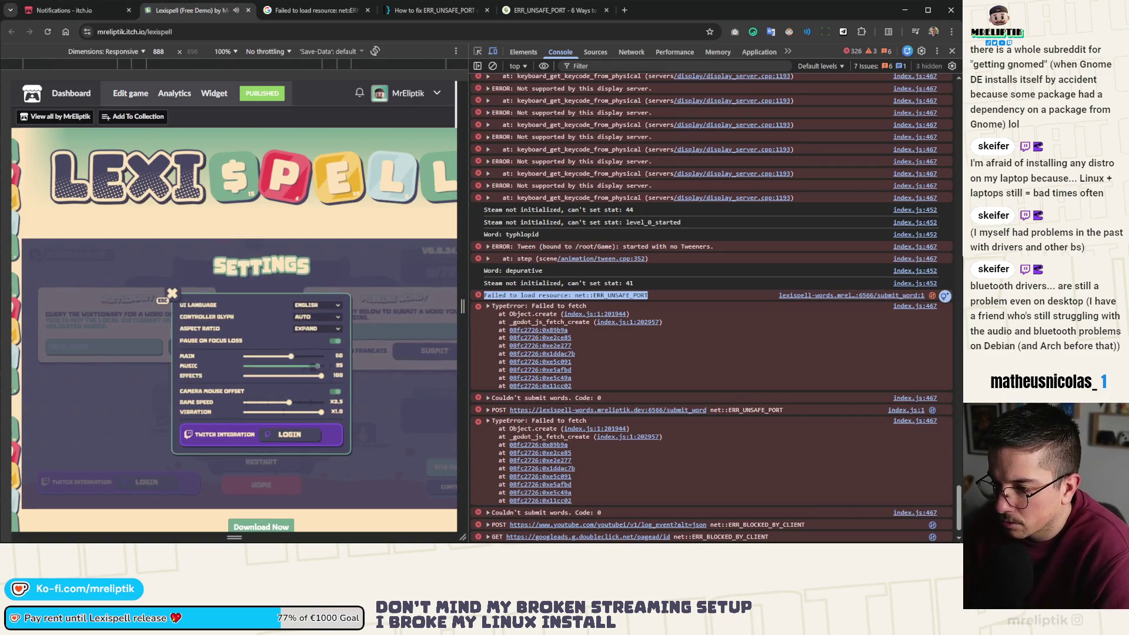
key("Escape")
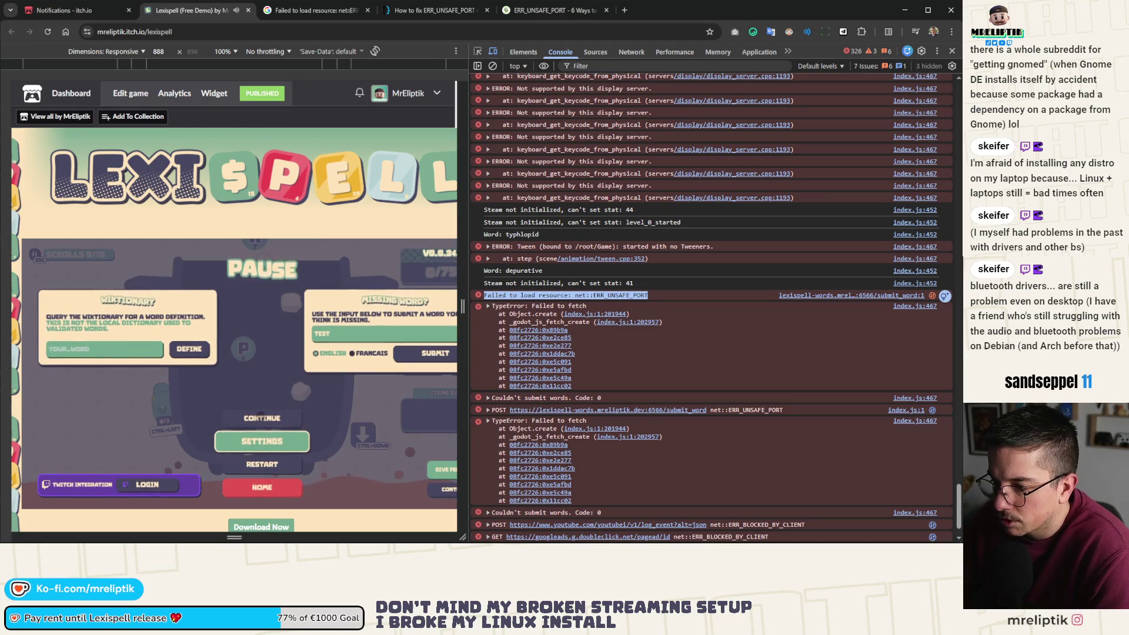
left_click(422, 12)
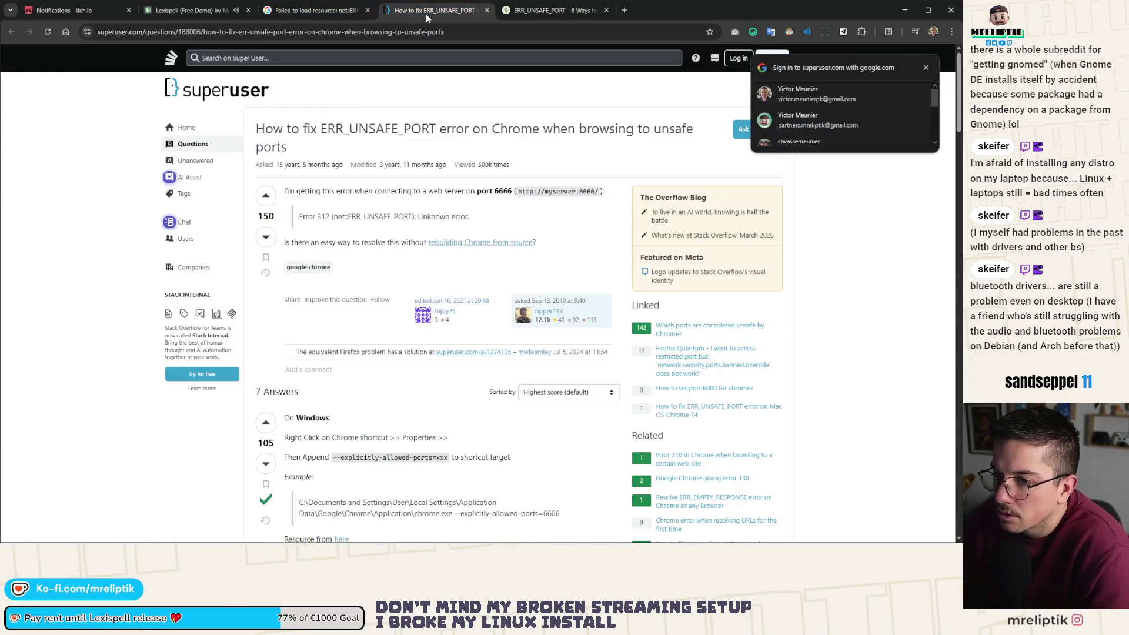
Scroll down to Chrome's kRestrictedPorts list, highlight port 6566, then switch to the SiteGround article.
scroll(263, 399, "down", 3)
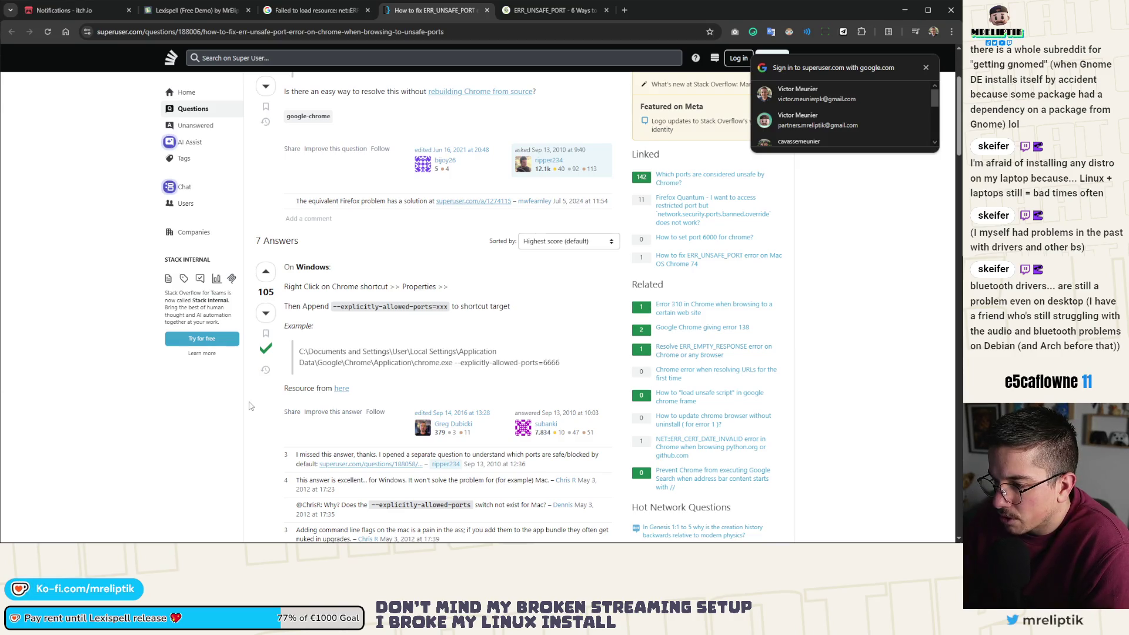
scroll(248, 405, "down", 3)
scroll(223, 402, "down", 2)
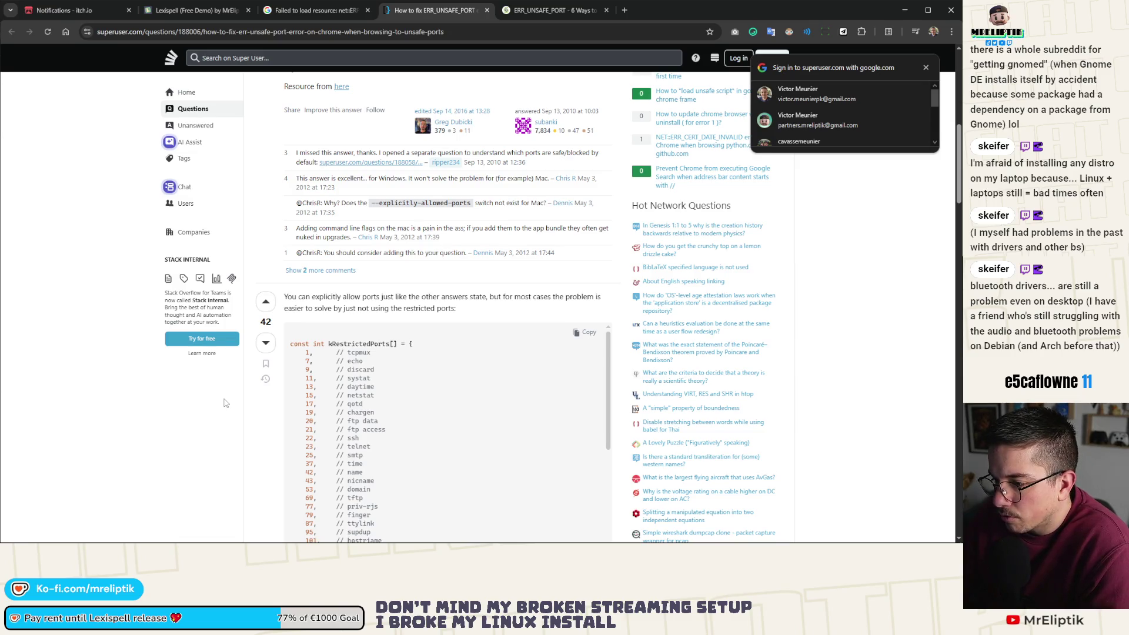
scroll(226, 403, "down", 4)
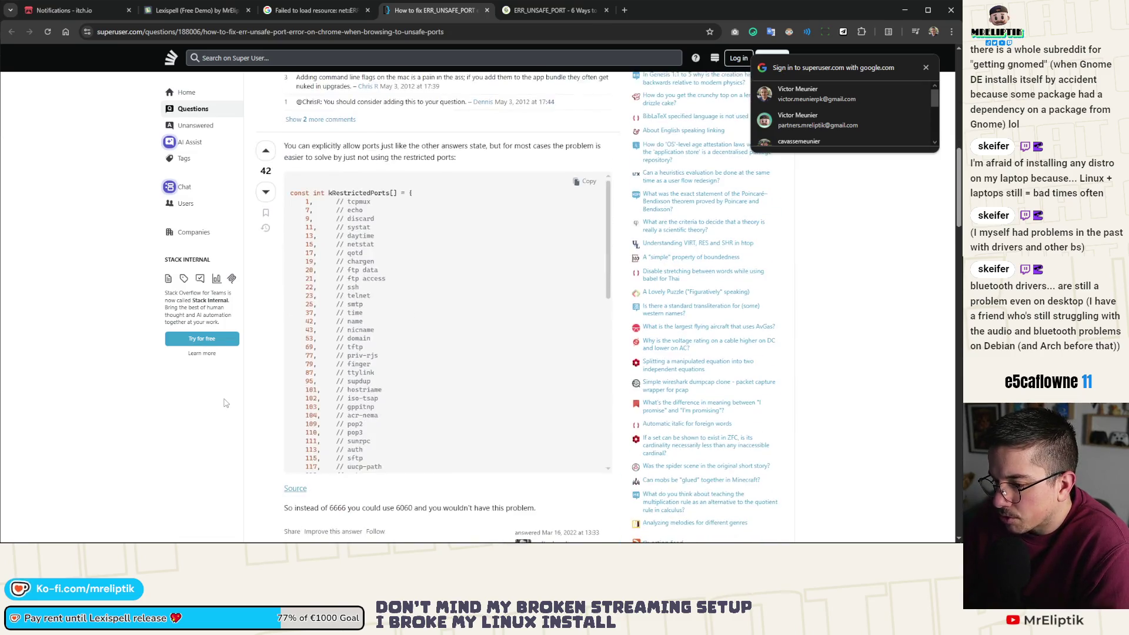
scroll(436, 272, "down", 6)
scroll(437, 272, "down", 1)
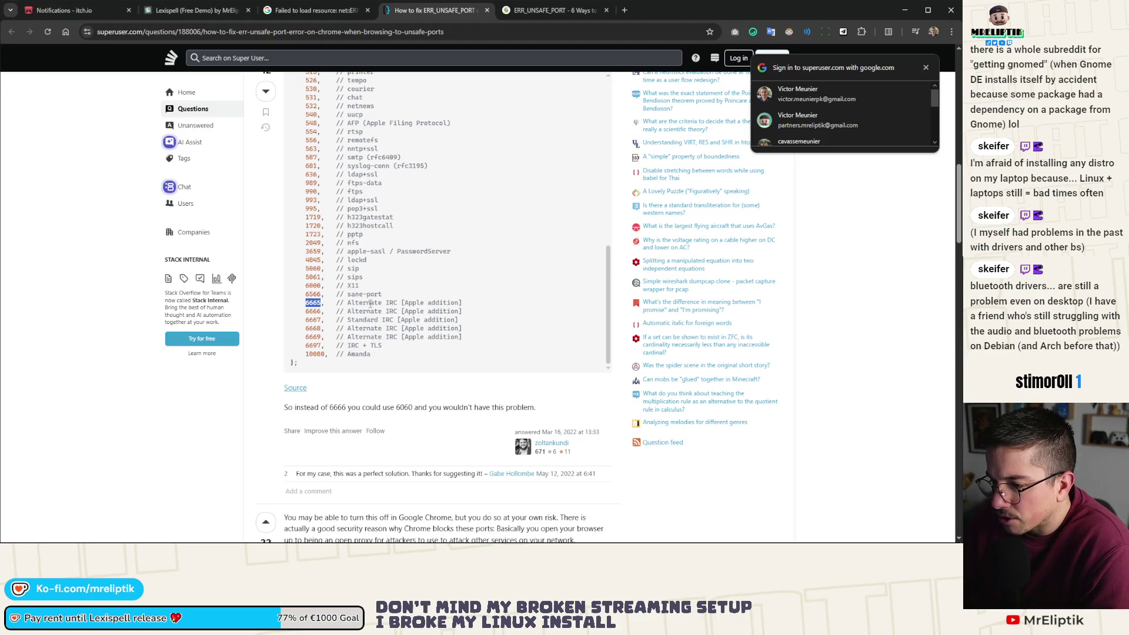
double_click(313, 294)
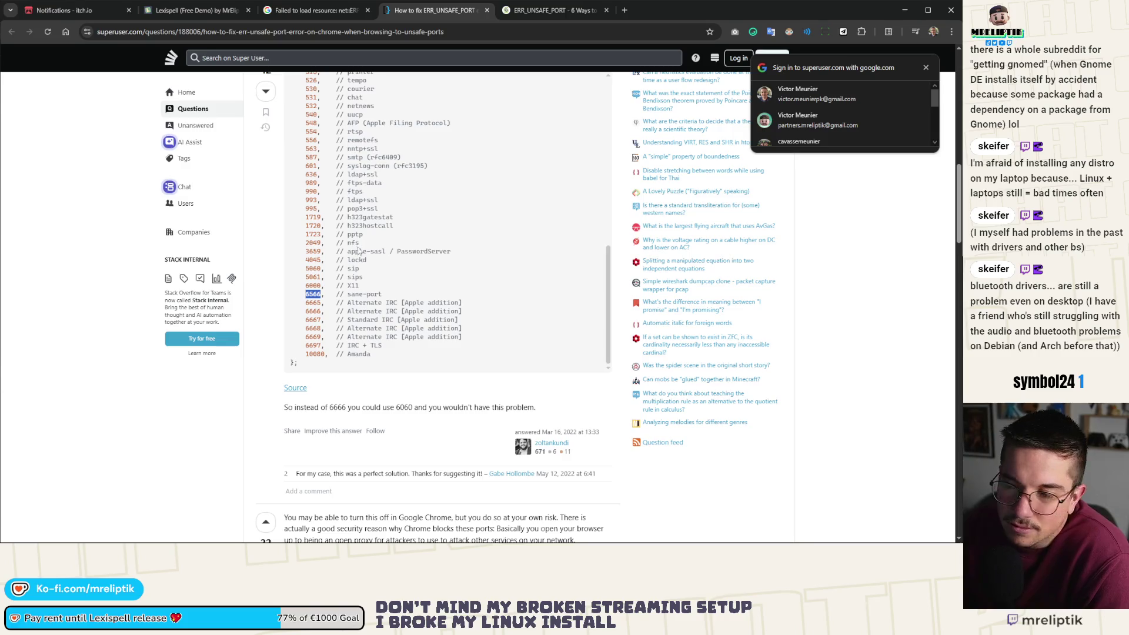
left_click(505, 12)
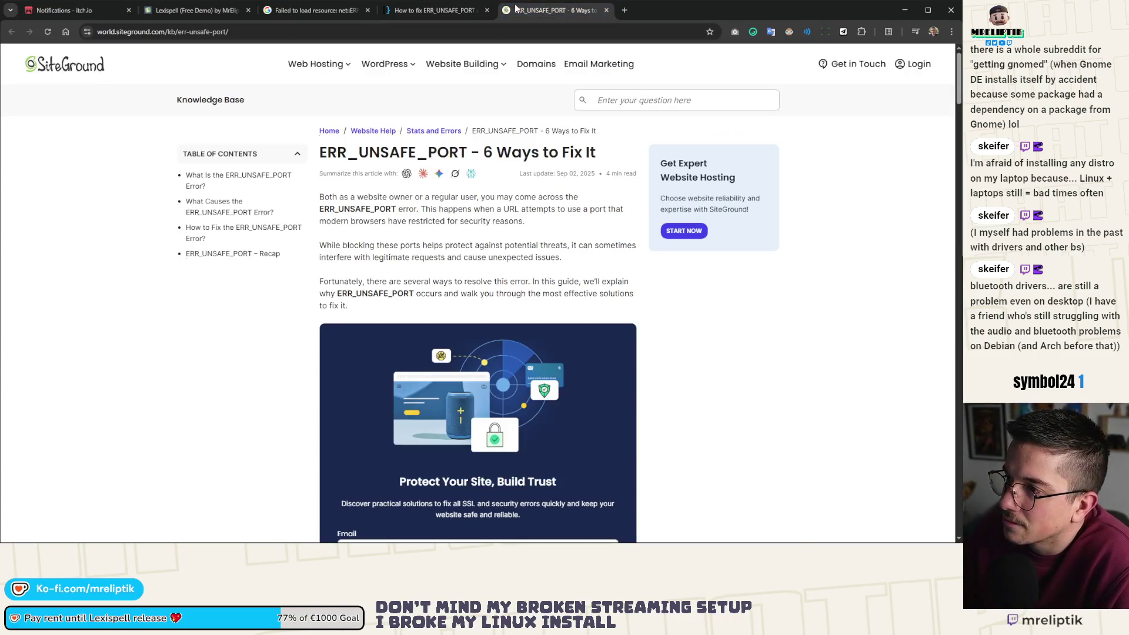
Skim SiteGround's 'ERR_UNSAFE_PORT - 6 Ways to Fix It', close it, and scroll Super User's restricted-port list.
scroll(276, 353, "down", 15)
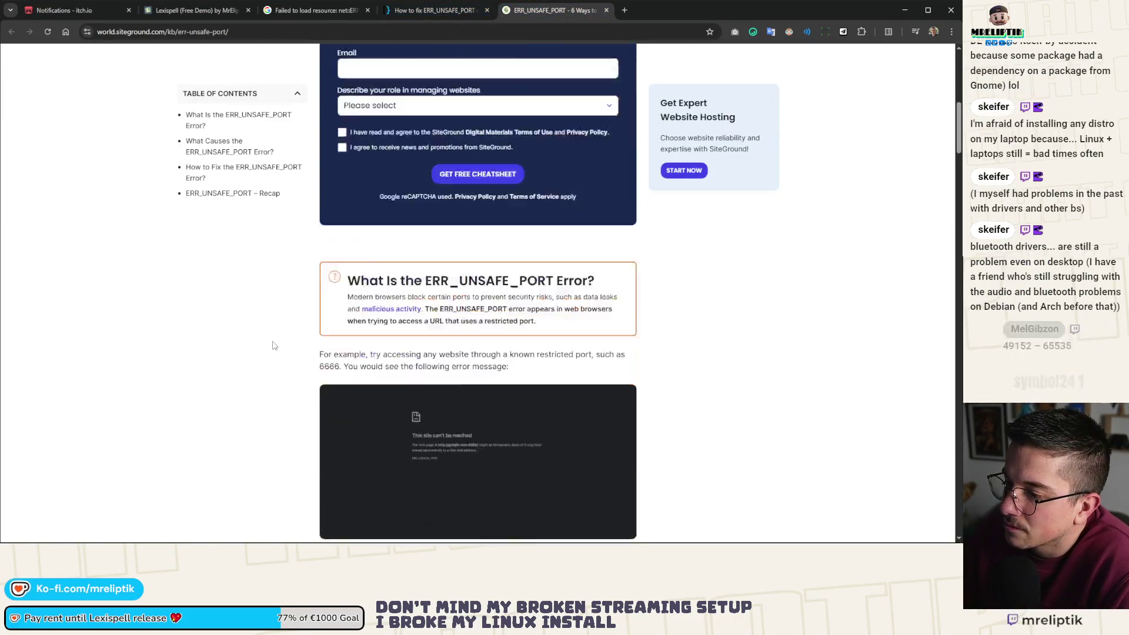
scroll(329, 362, "down", 10)
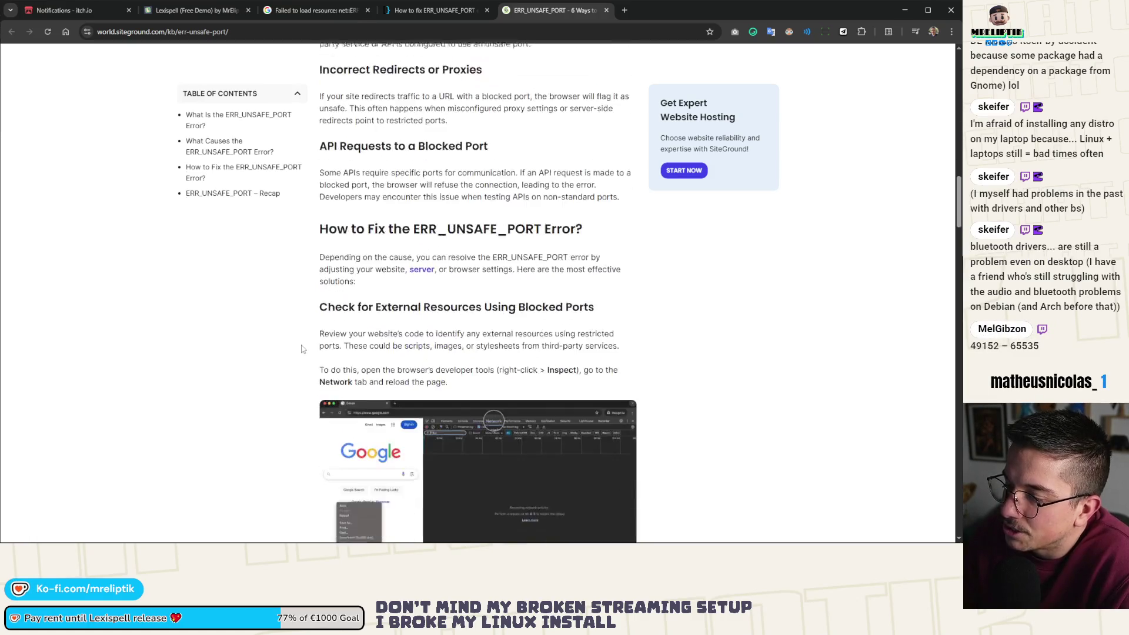
left_click(607, 11)
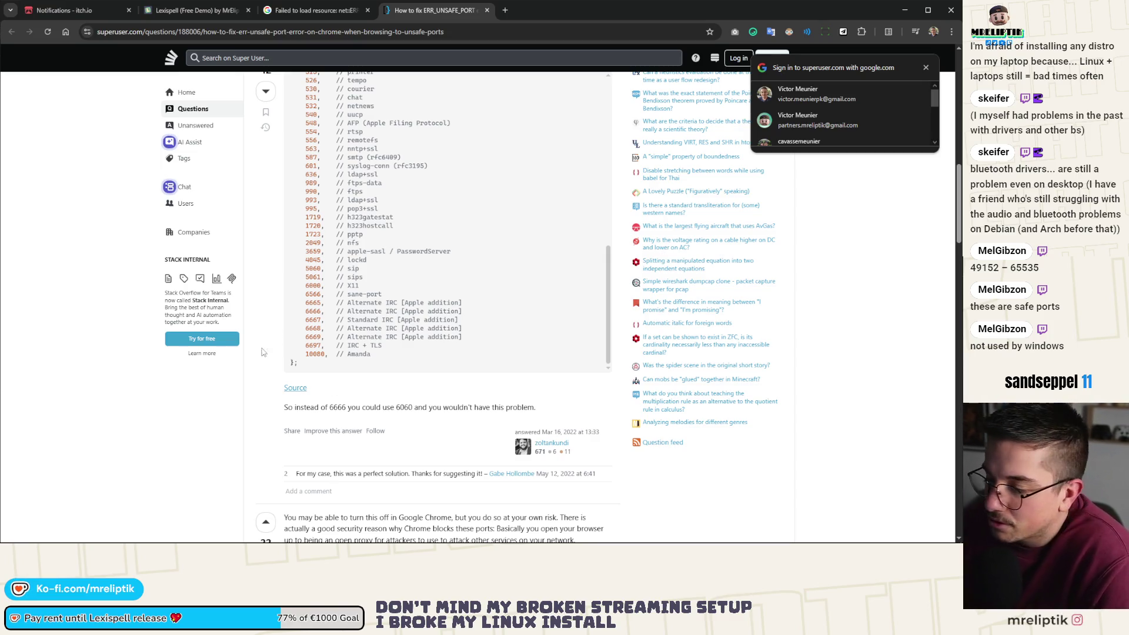
scroll(253, 362, "down", 5)
scroll(245, 358, "down", 4)
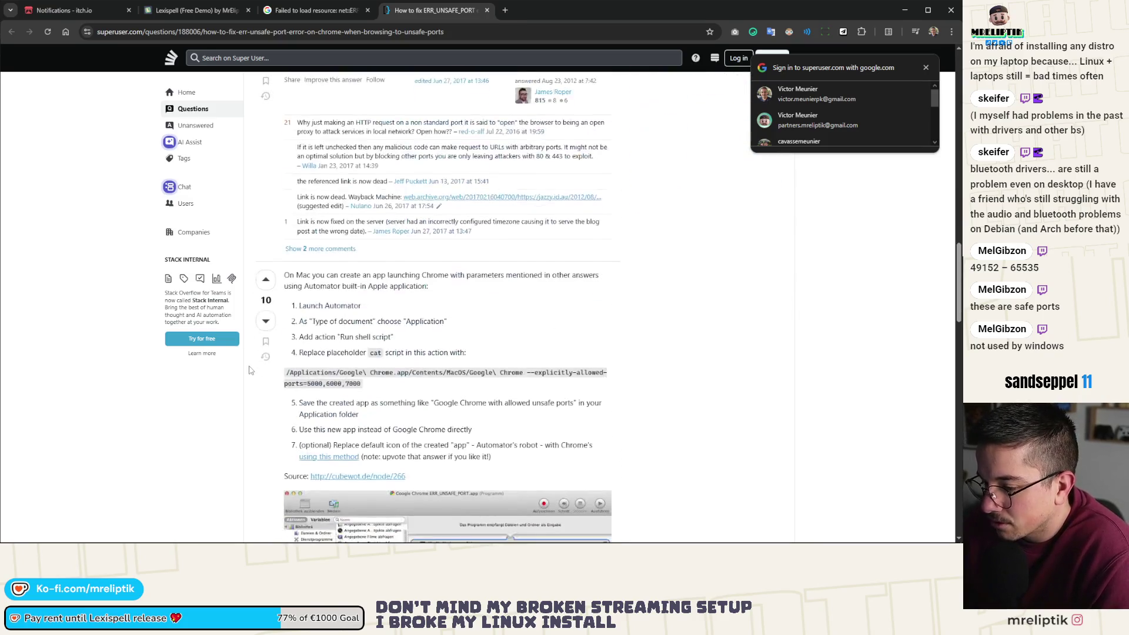
scroll(263, 376, "up", 10)
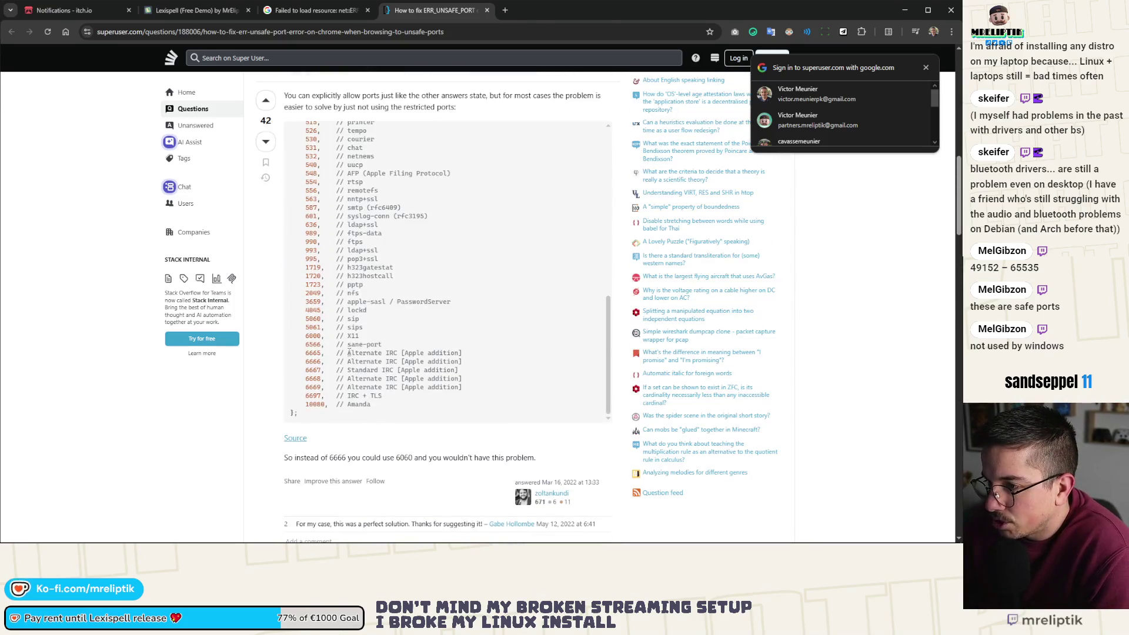
scroll(416, 343, "down", 1)
scroll(416, 343, "up", 4)
scroll(416, 342, "down", 4)
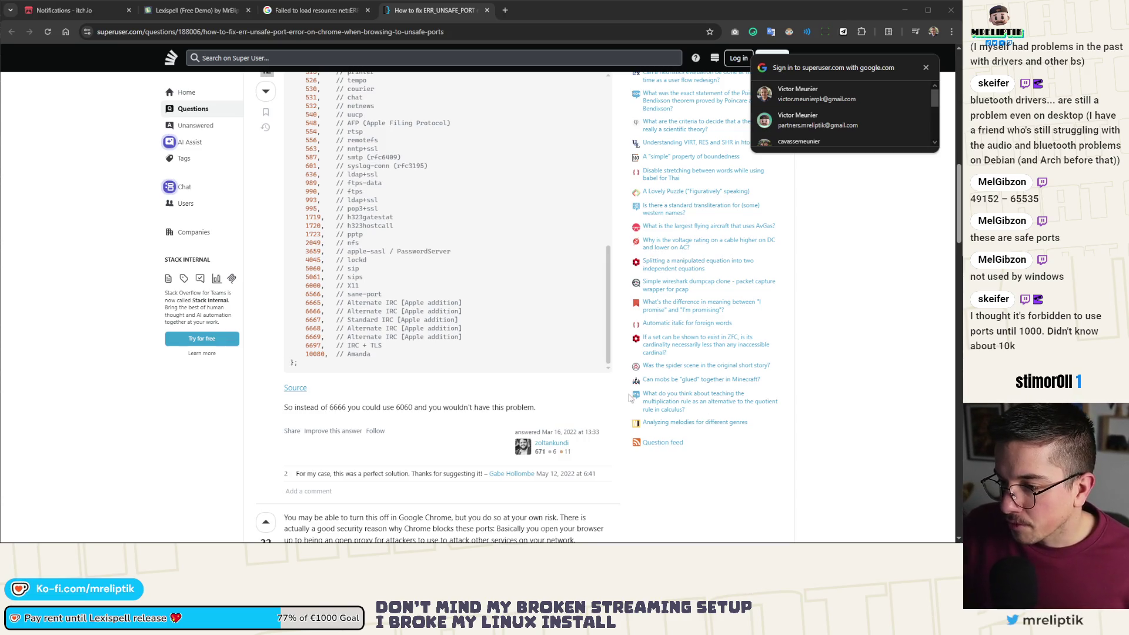
double_click(313, 293)
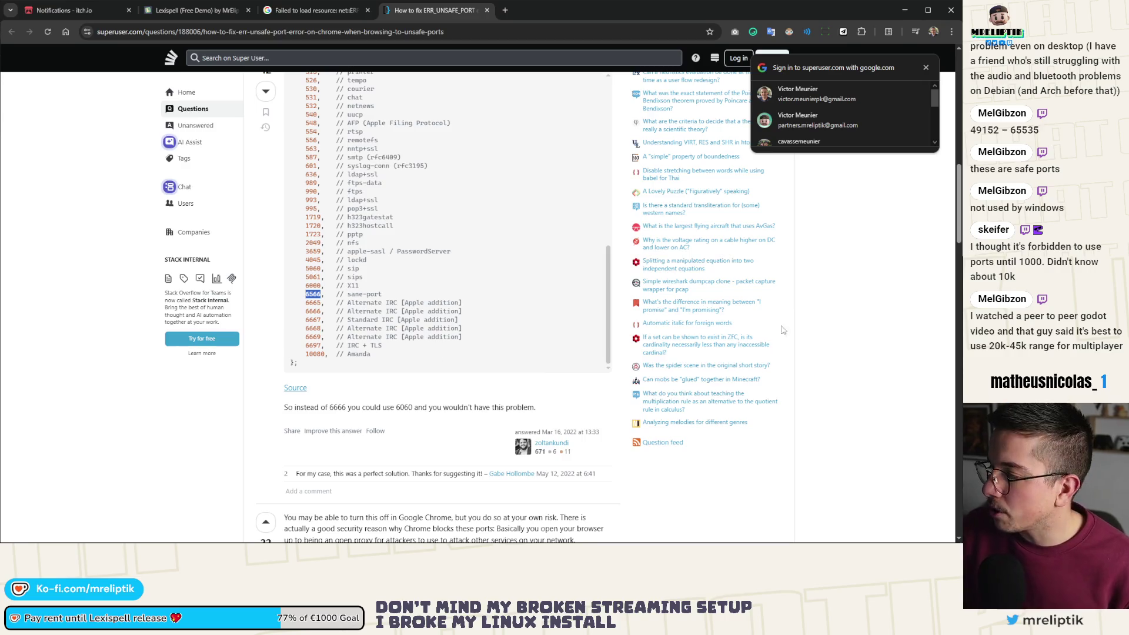
key("alt+Tab")
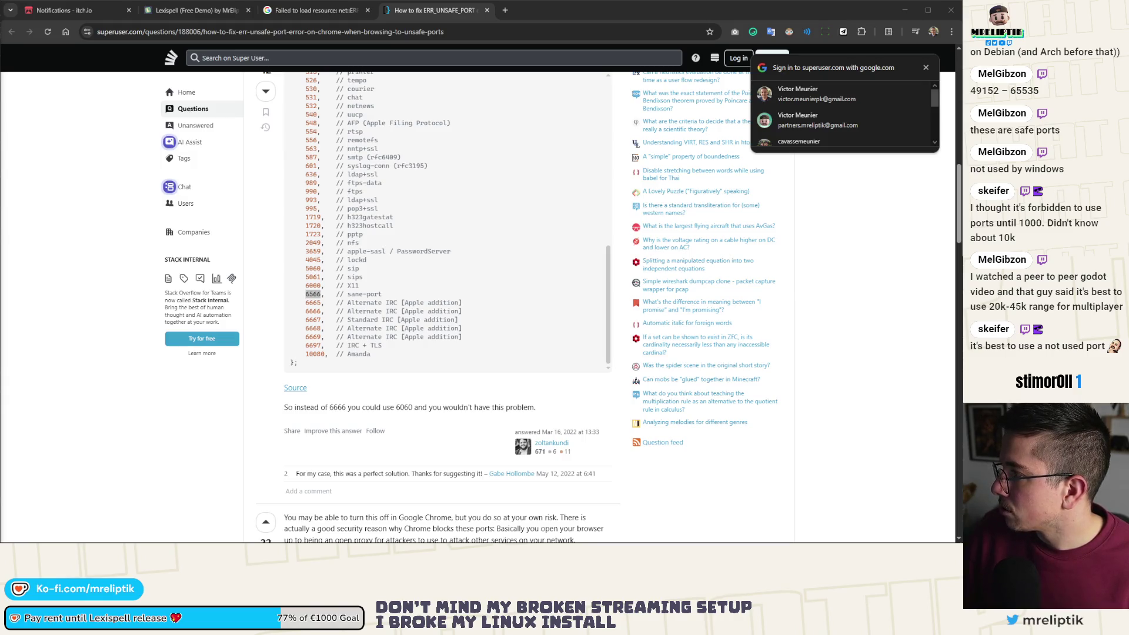
Change the Caddyfile's site port on line 1 from 6566 to 6564 in nano.
key("alt+Tab")
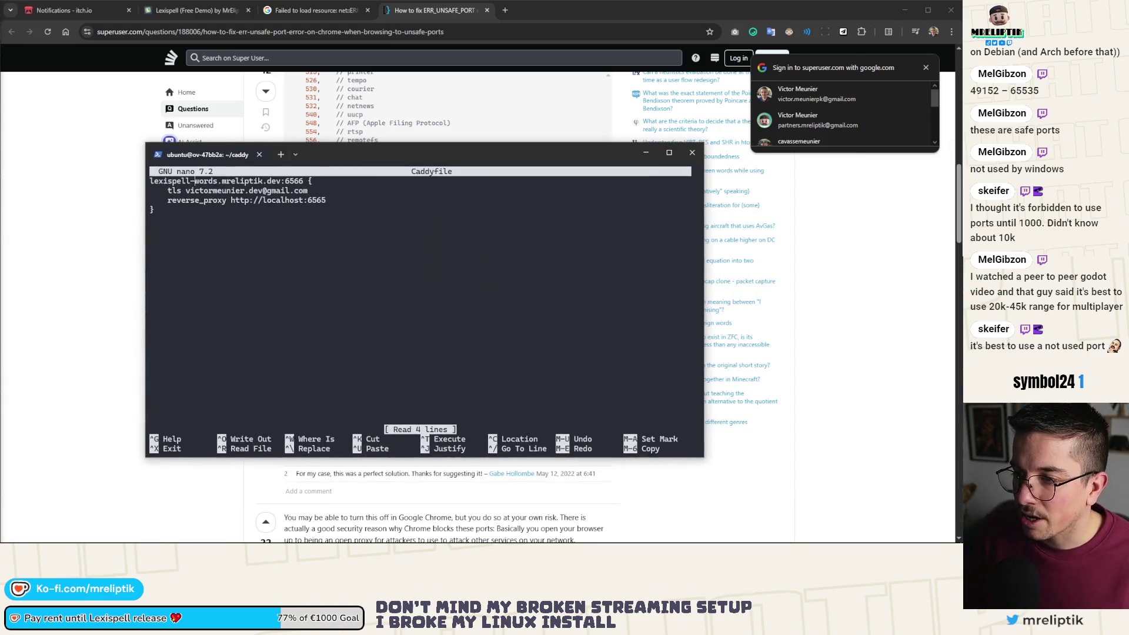
key("End")
key("Left")
key("Left")
key("BackSpace")
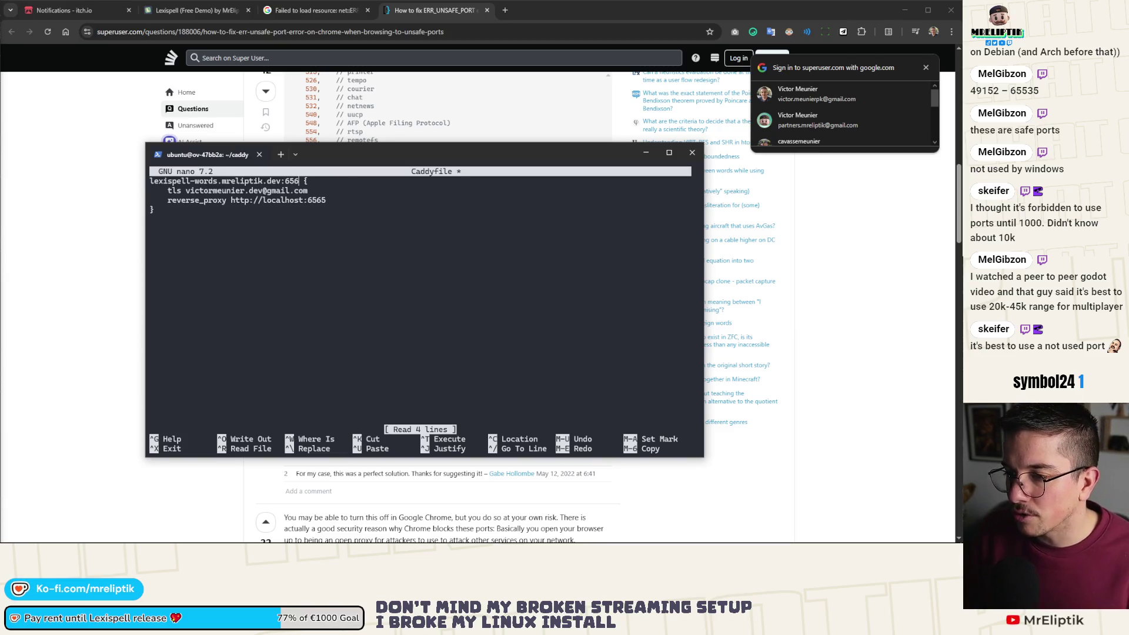
type("4")
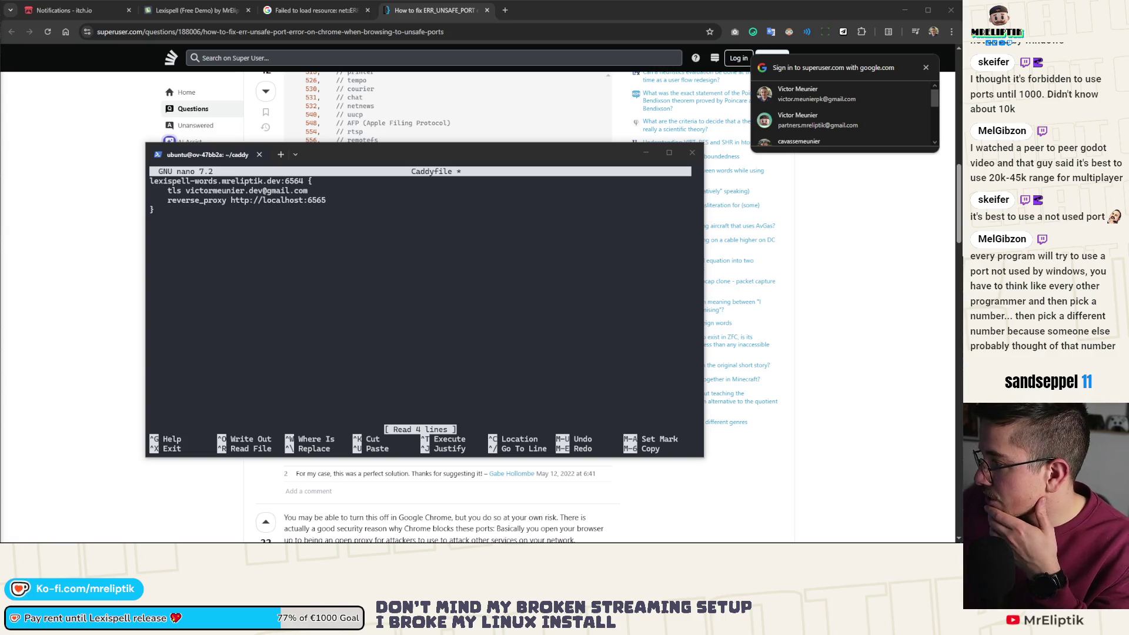
Save the modified Caddyfile under its existing name and exit nano.
left_click(422, 199)
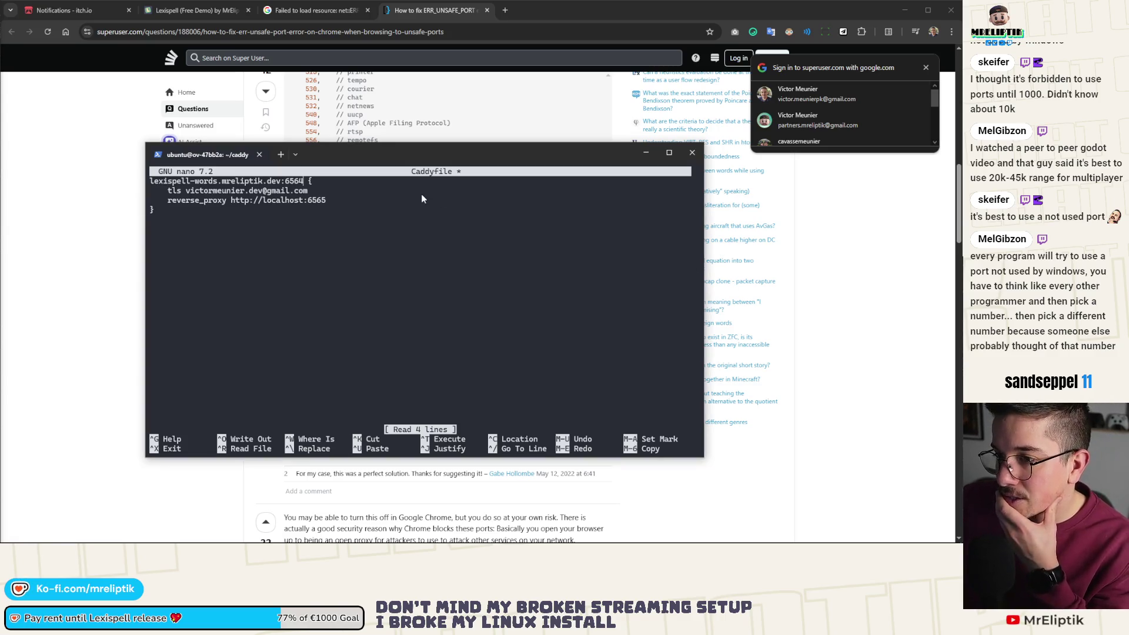
key("ctrl+x")
key("y")
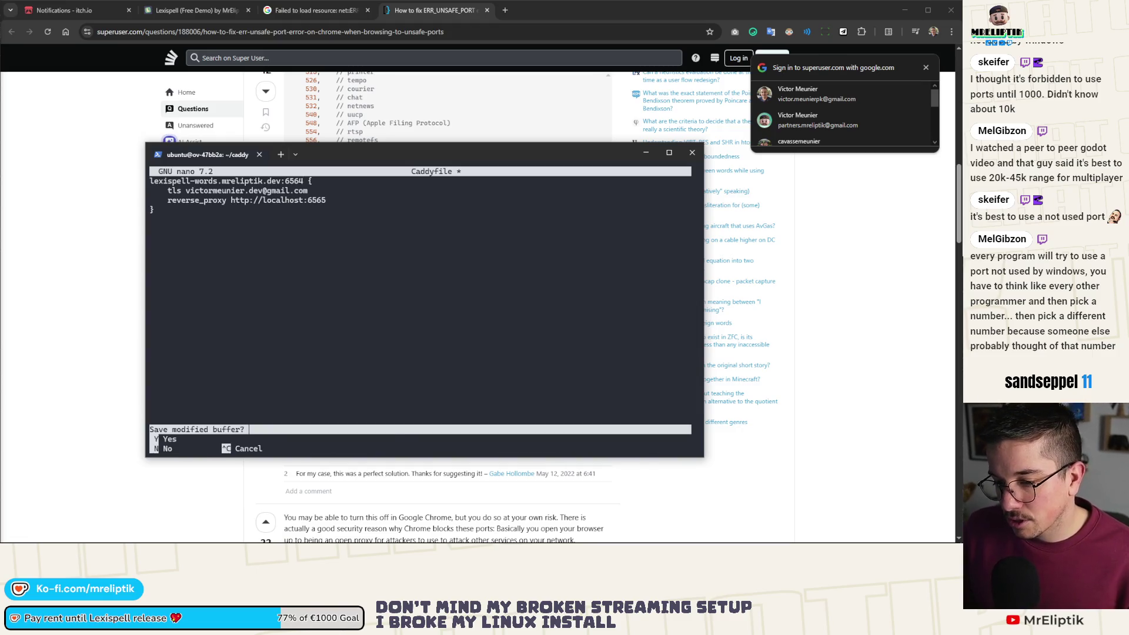
key("Return")
key("BackSpace")
key("BackSpace")
key("BackSpace")
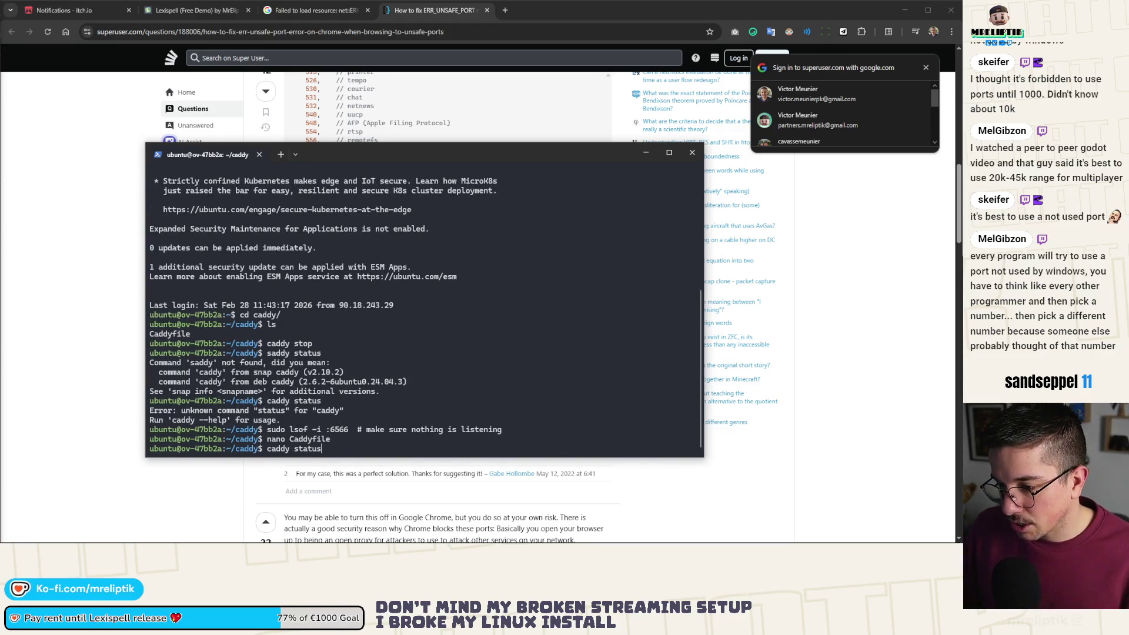
Rerun 'sudo caddy start --config Caddyfile' so Caddy serves :6564, then move the terminal aside.
type("ls")
key("Up")
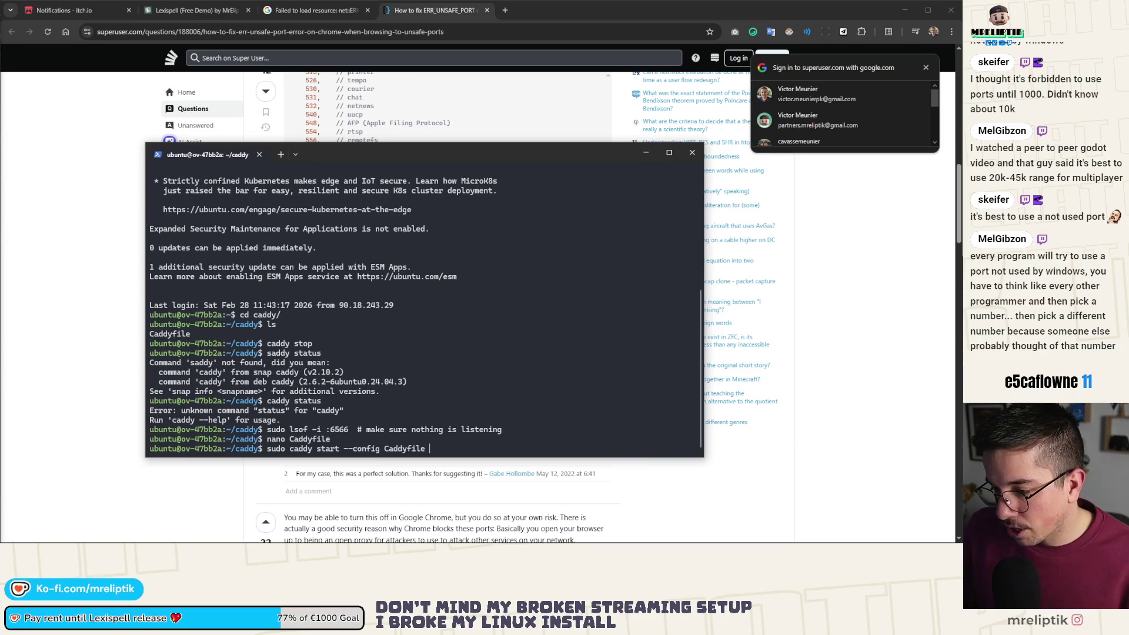
key("BackSpace")
key("Return")
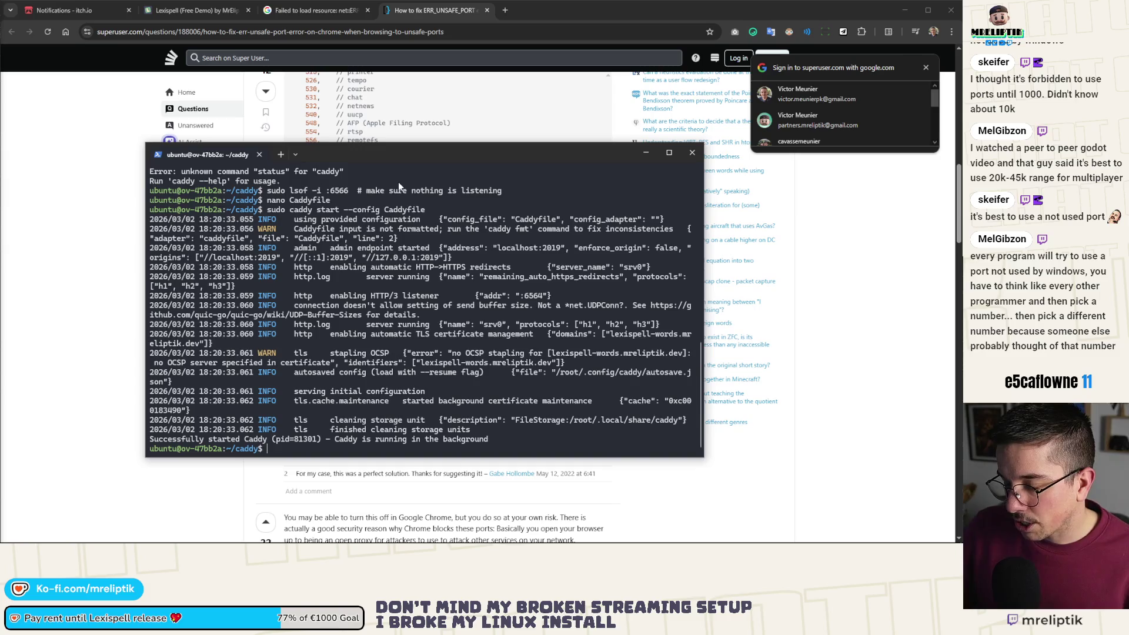
left_click_drag(347, 147, 347, 634)
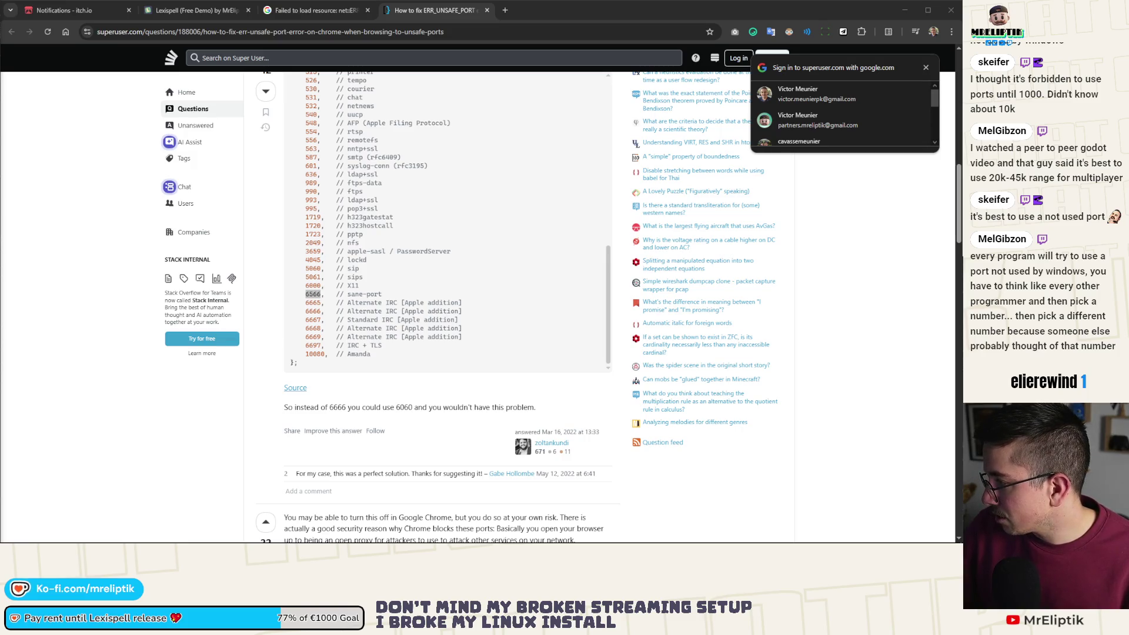
Launch Godot from the Start menu so it reloads the Lexispell project.
key("super")
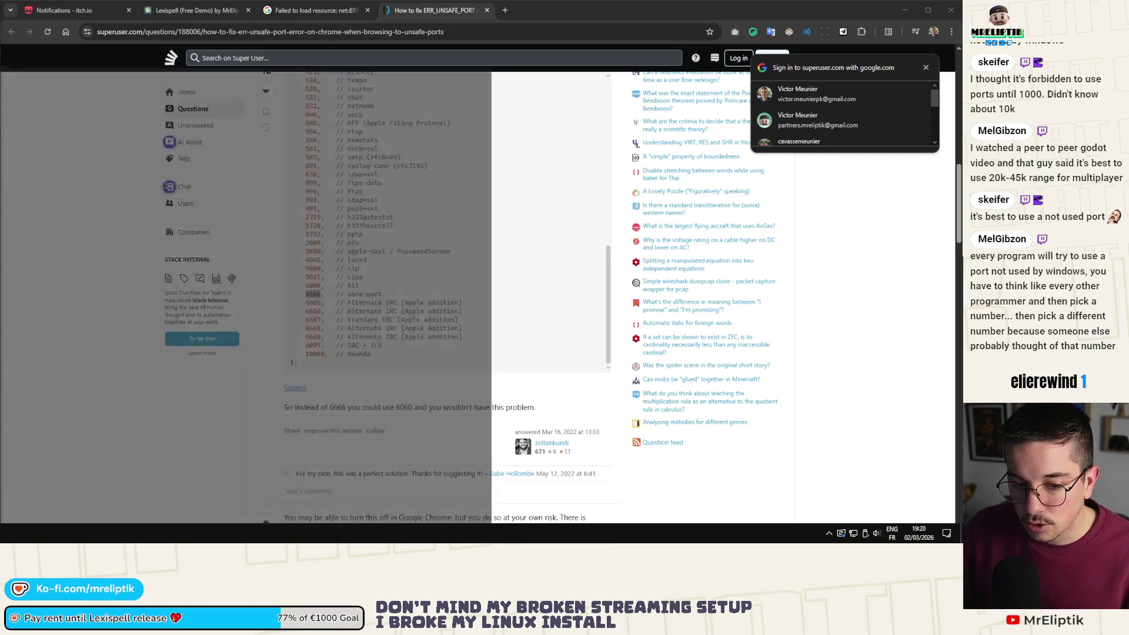
key("Escape")
key("super")
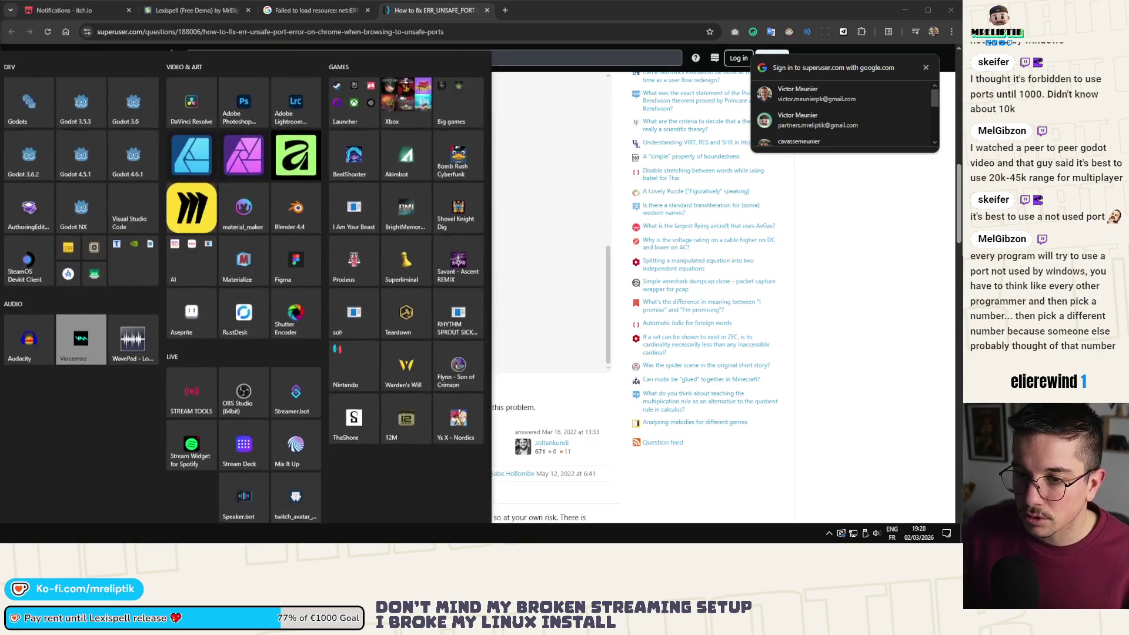
left_click(133, 205)
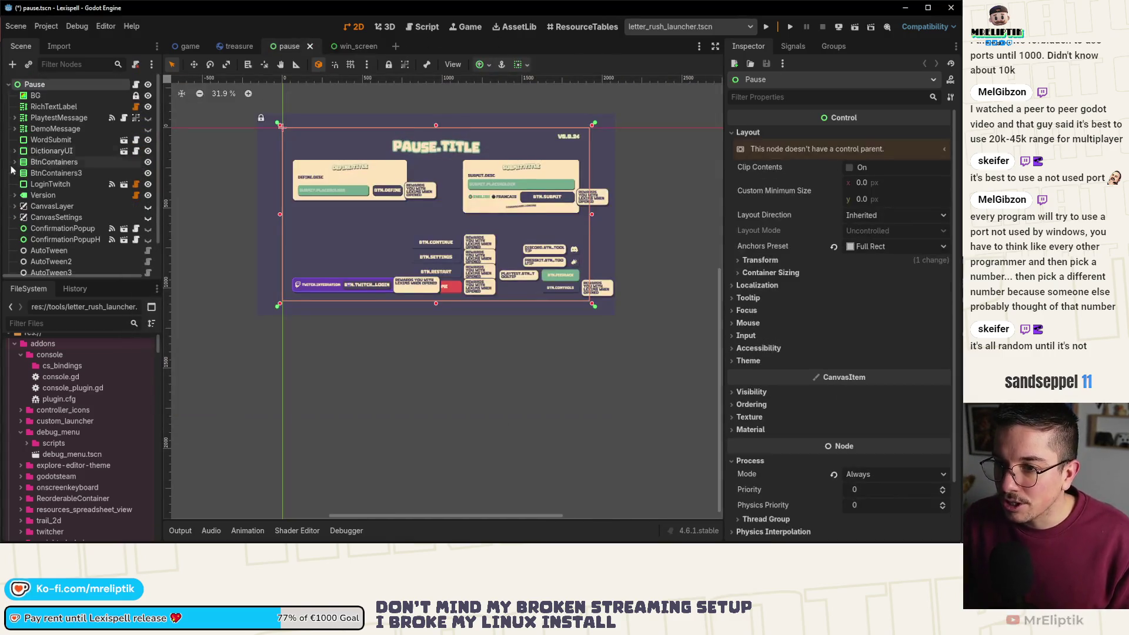
In the WordSubmitRequest script, change the submit_word URL port from 6566 to 6564 and save.
left_click(88, 140)
left_click(124, 140)
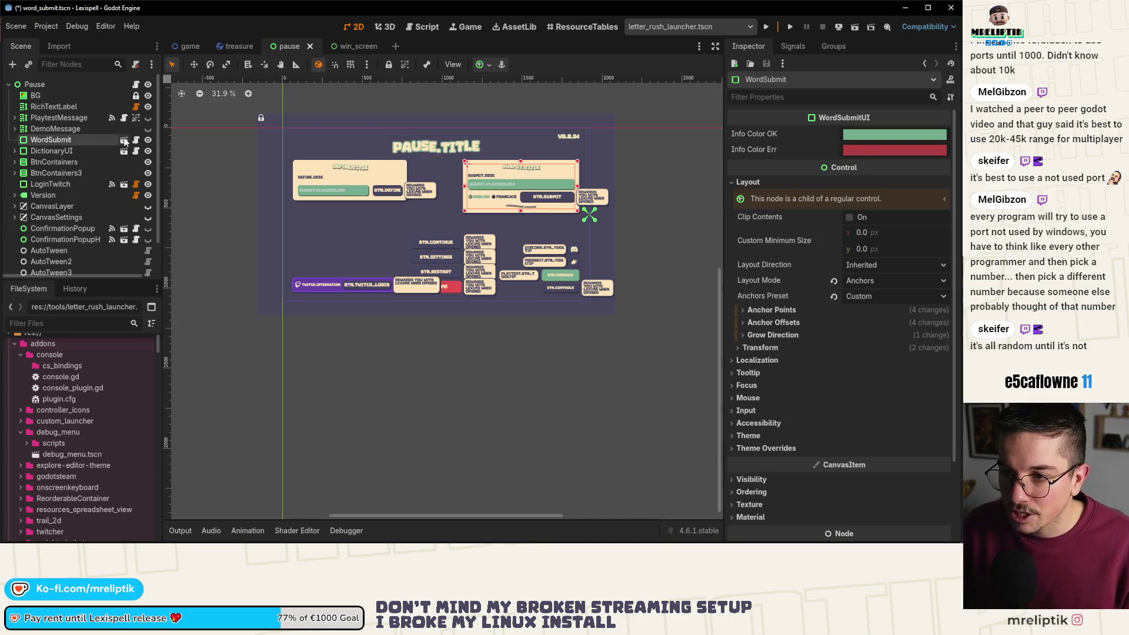
left_click(140, 84)
scroll(477, 134, "up", 9)
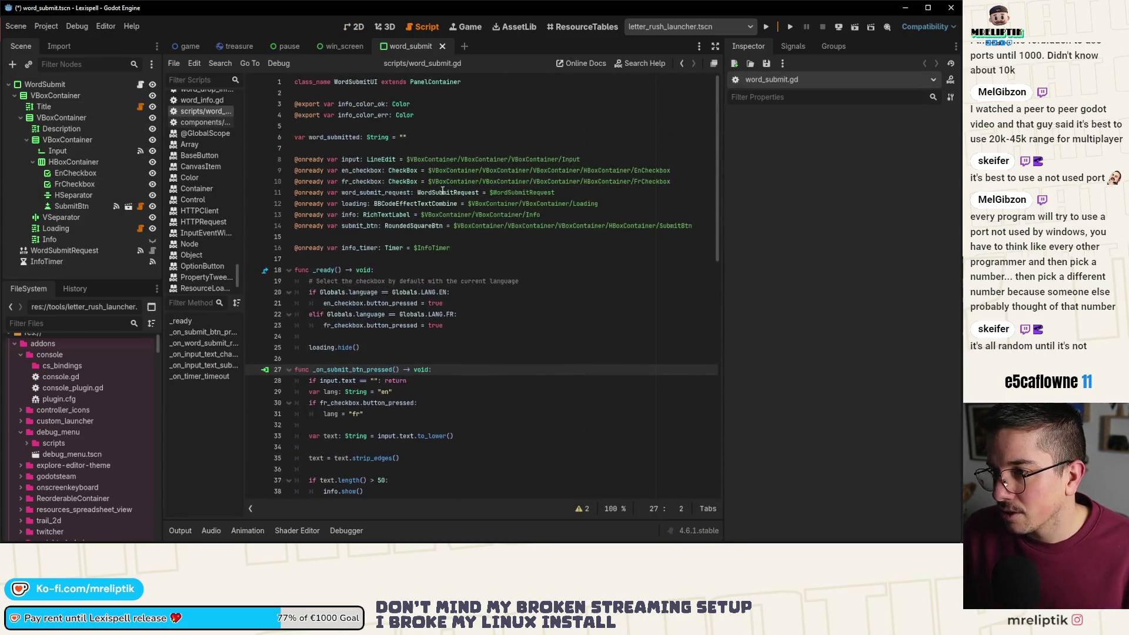
left_click(86, 252)
left_click(153, 252)
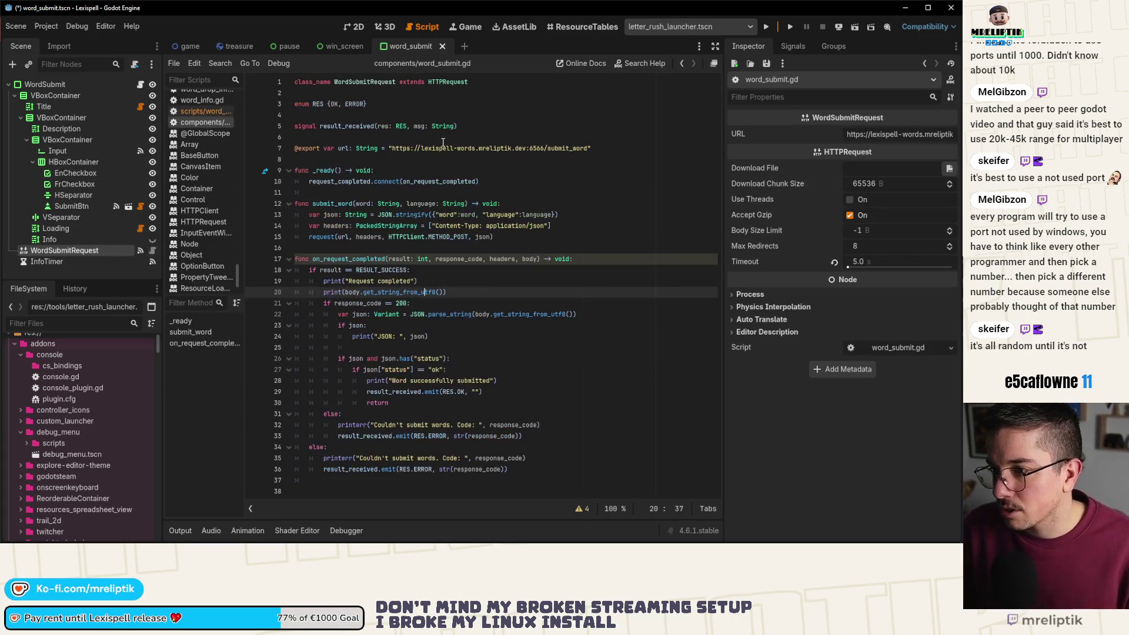
left_click(545, 151)
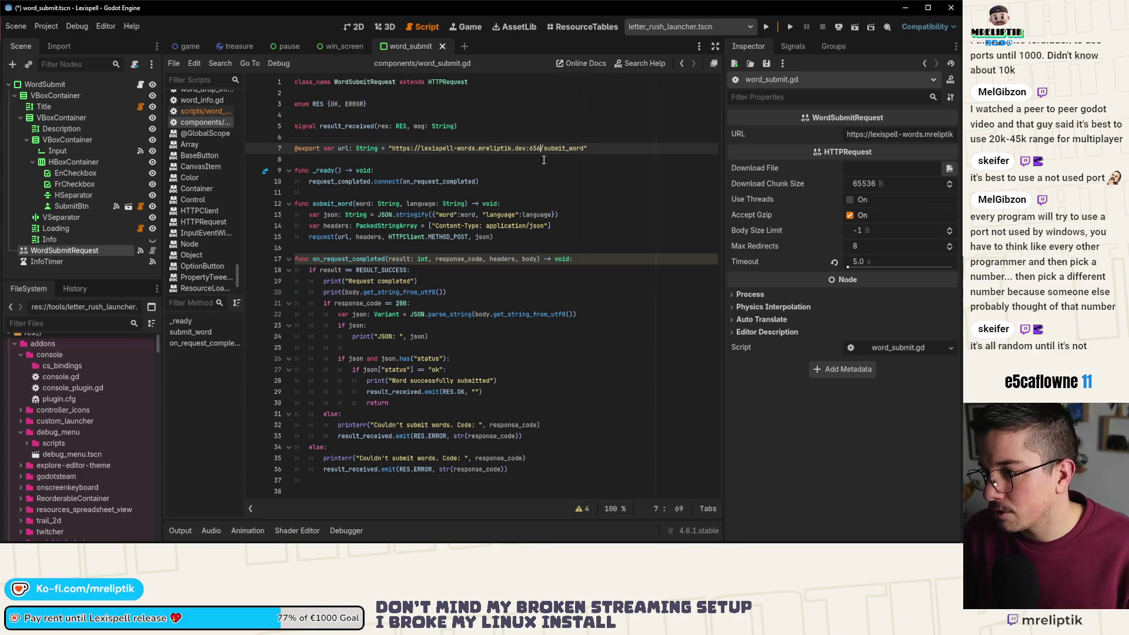
key("ctrl+s")
key("Down")
key("Down")
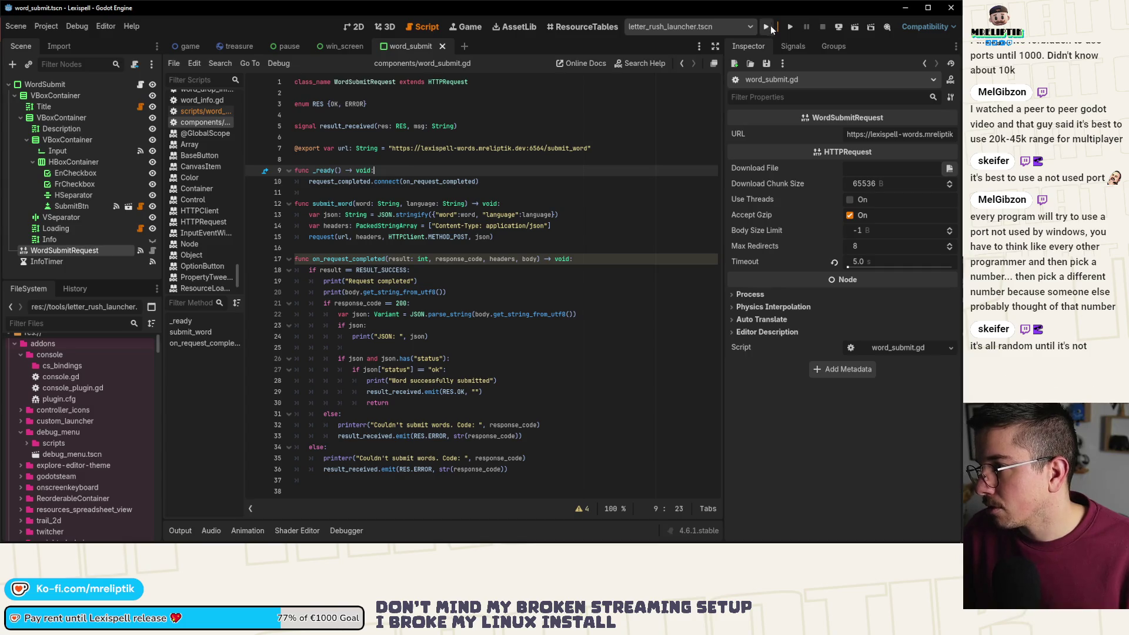
Run direct_game_launcher.tscn, start Chapter 1, pause, and submit the word 'test'.
left_click(743, 28)
left_click(689, 68)
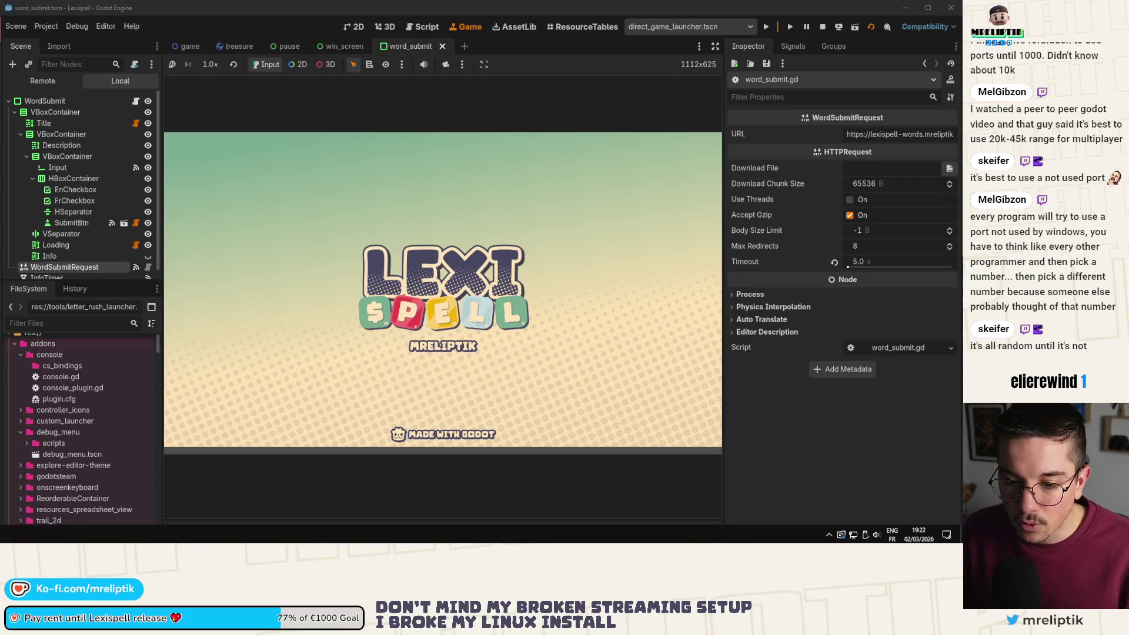
key("alt+Tab")
key("alt+Tab")
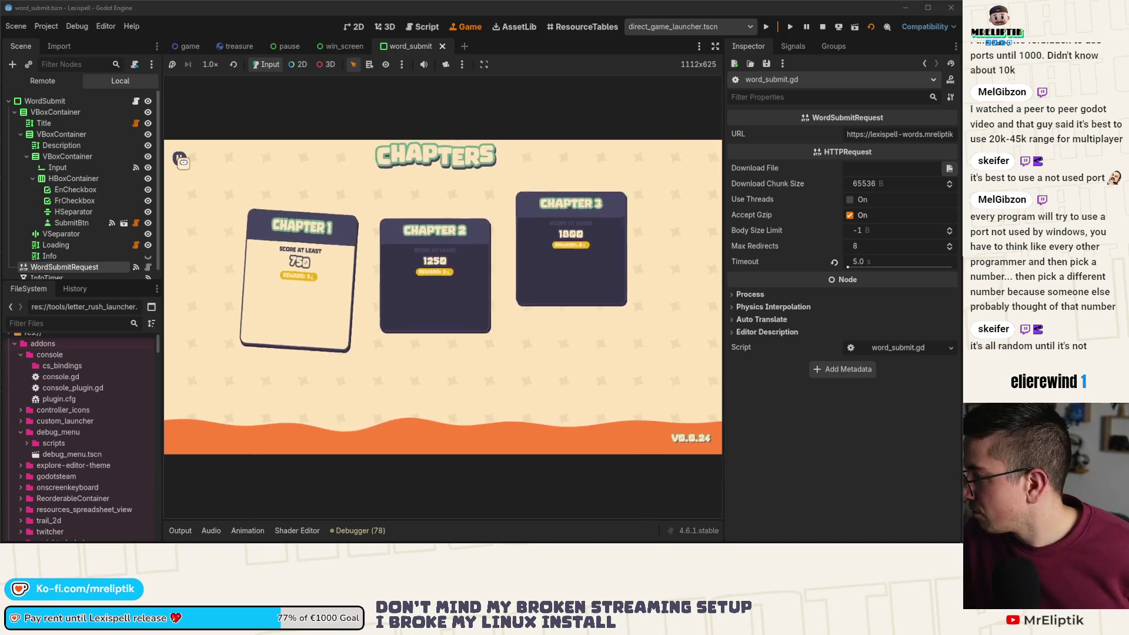
left_click(314, 308)
key("Escape")
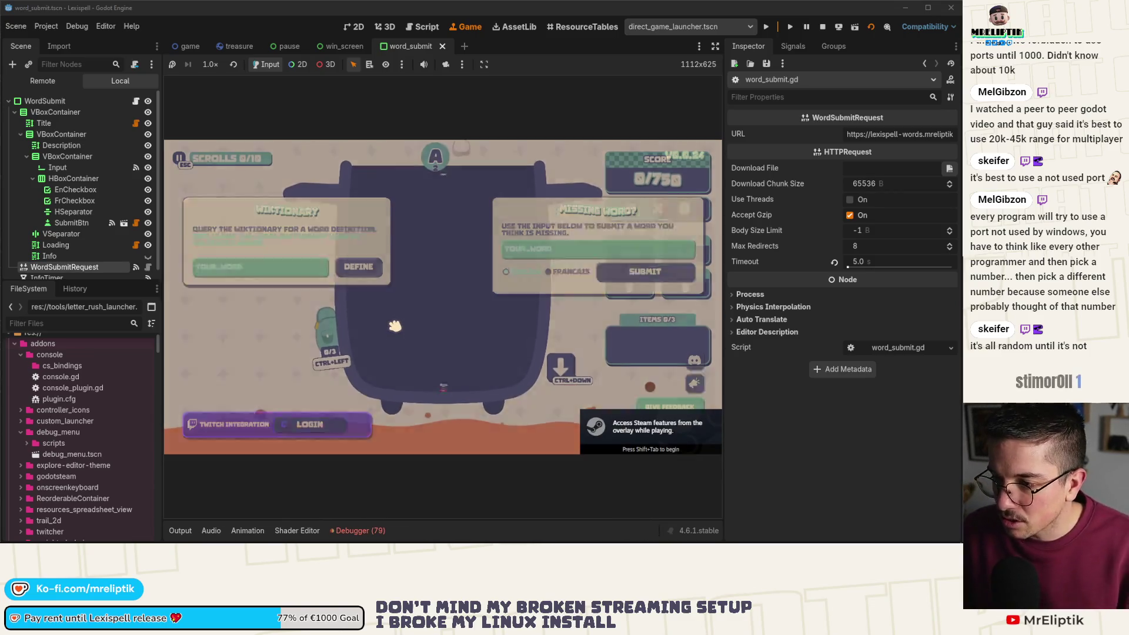
type("test")
key("Return")
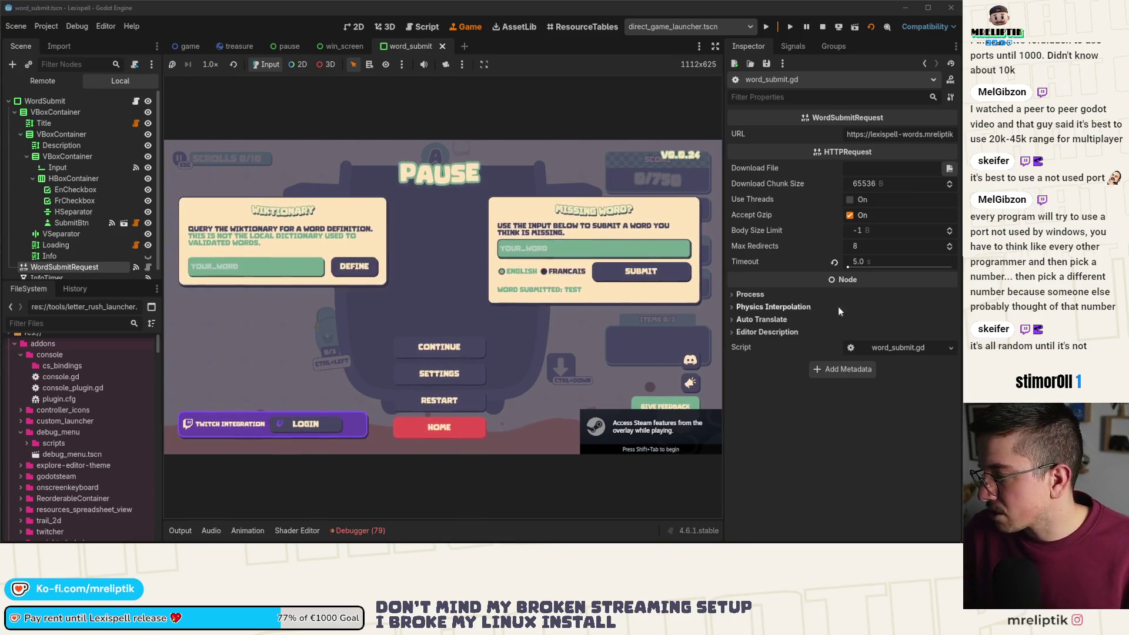
Check the Debugger's Errors list to confirm the test word submitted without errors.
left_click(359, 531)
left_click(247, 404)
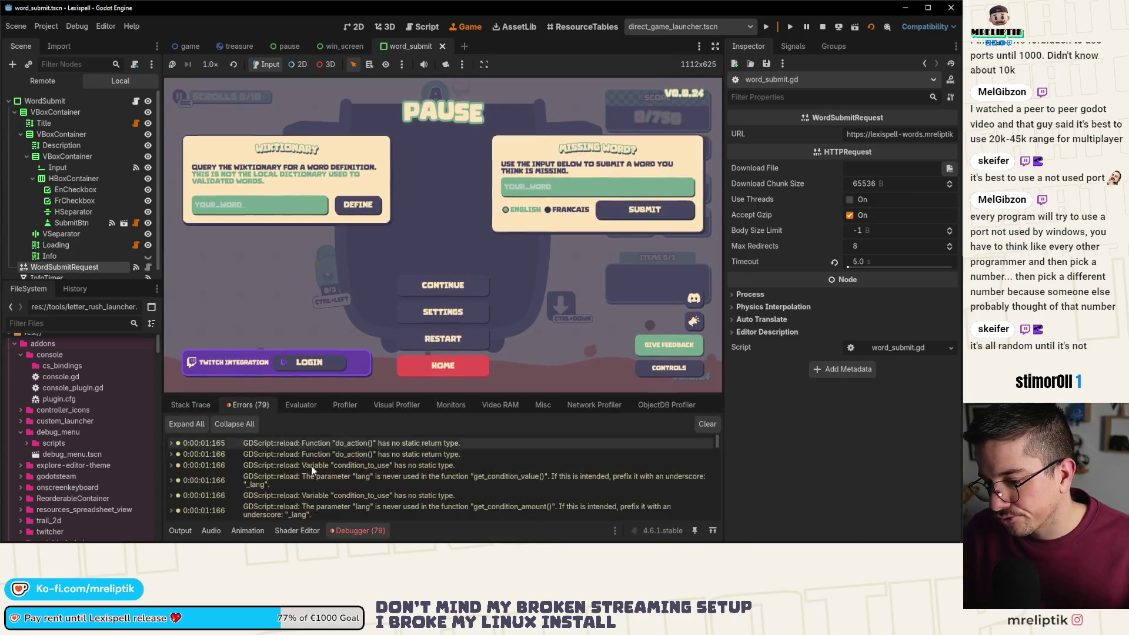
left_click_drag(710, 463, 724, 526)
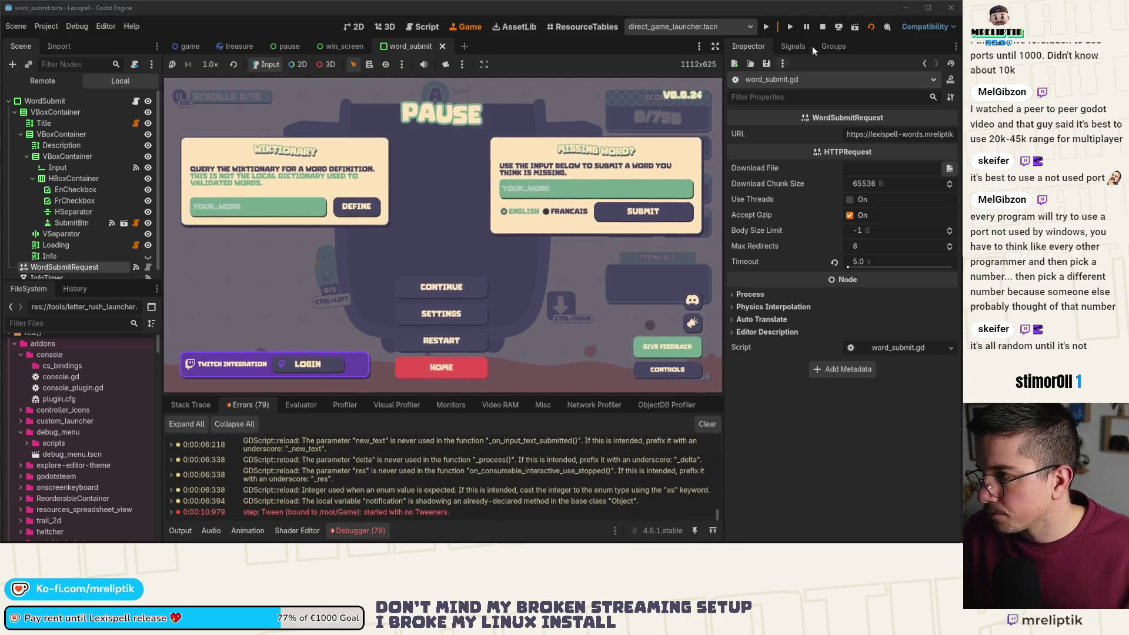
key("ctrl+F3")
key("alt+Tab")
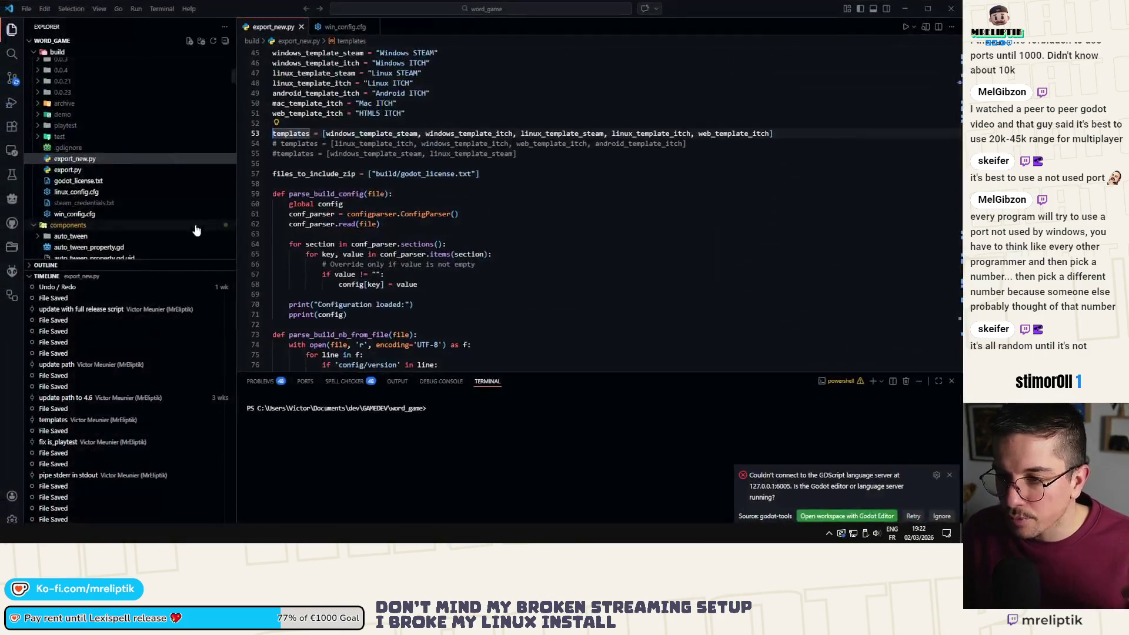
Comment out line 53, uncomment the Linux-first templates line, drop android_template_itch, and save.
left_click(403, 135)
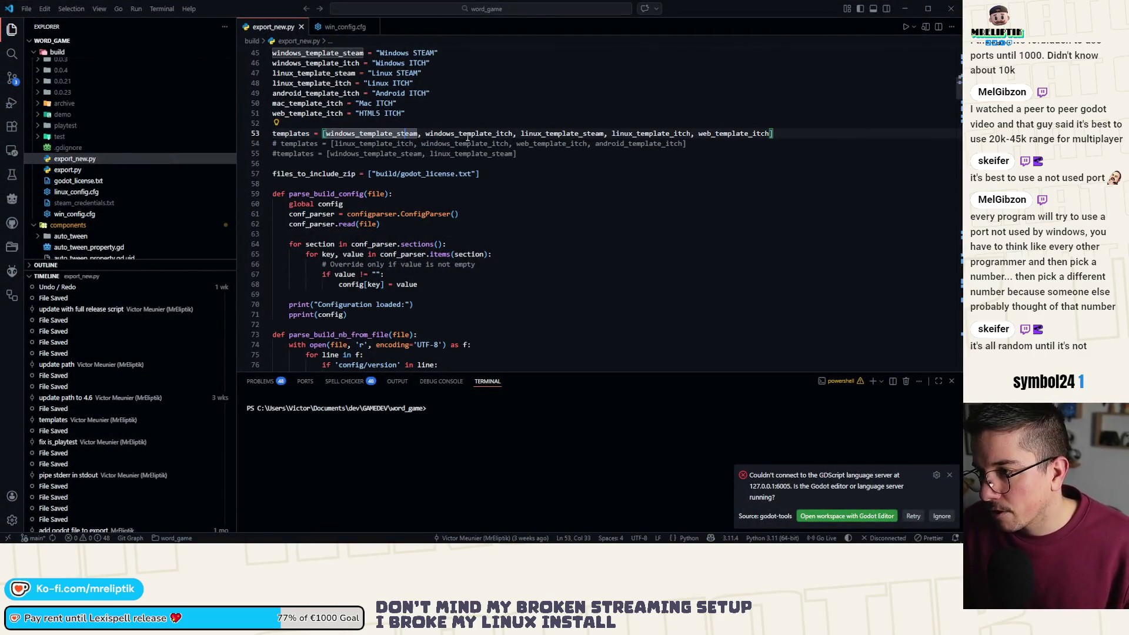
left_click(271, 133)
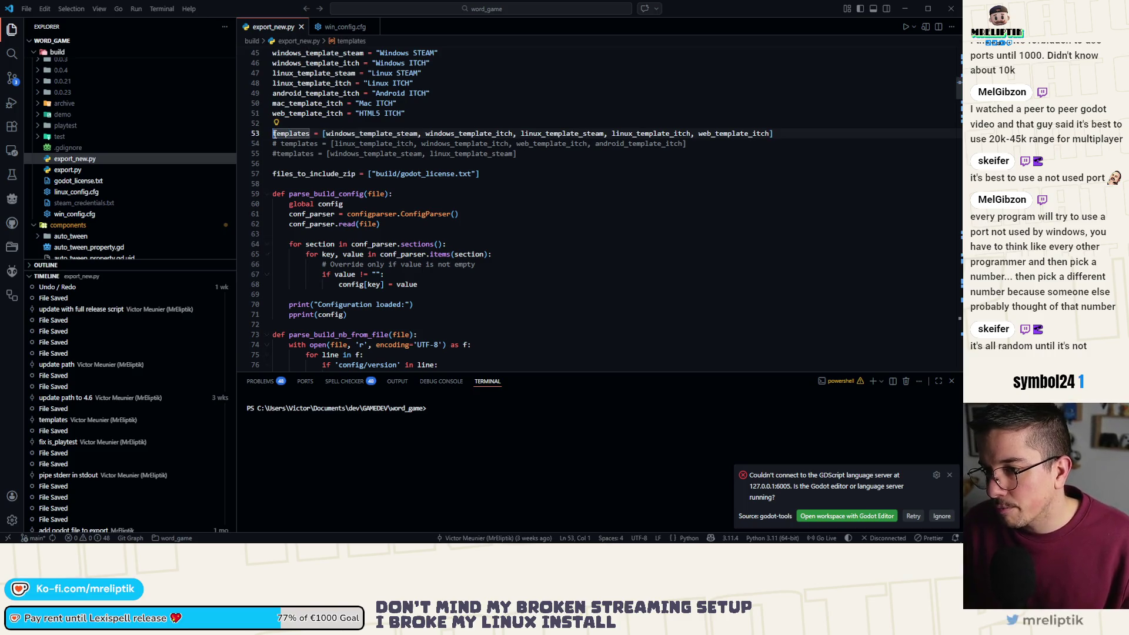
type("#")
key("Down")
key("Down")
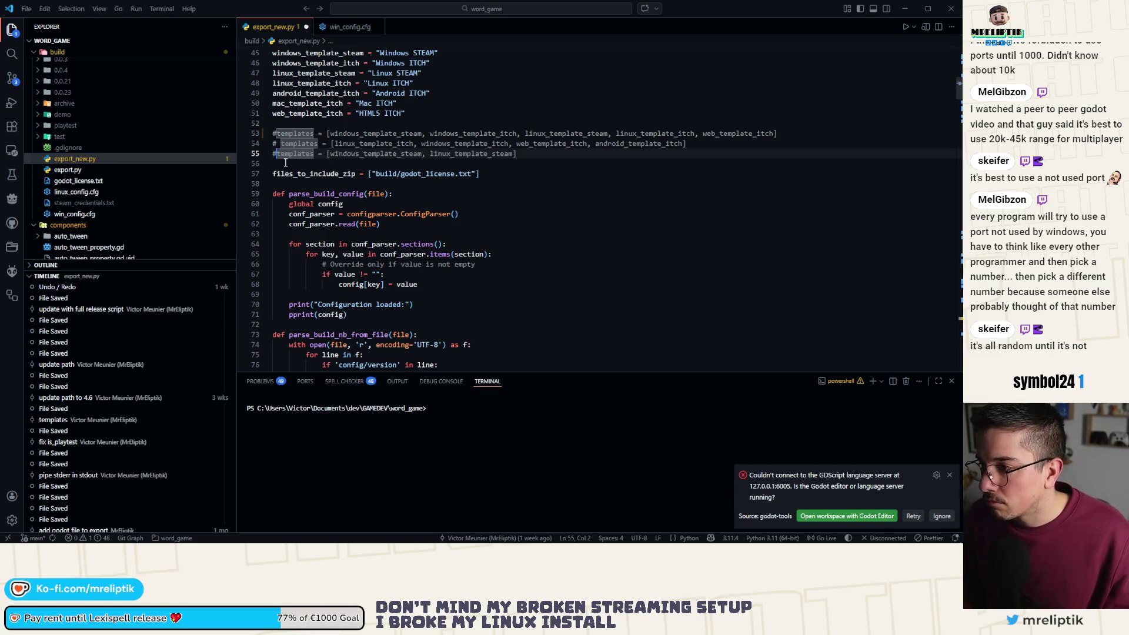
key("Up")
key("ctrl+slash")
key("ctrl+Right")
key("ctrl+Right")
key("ctrl+Right")
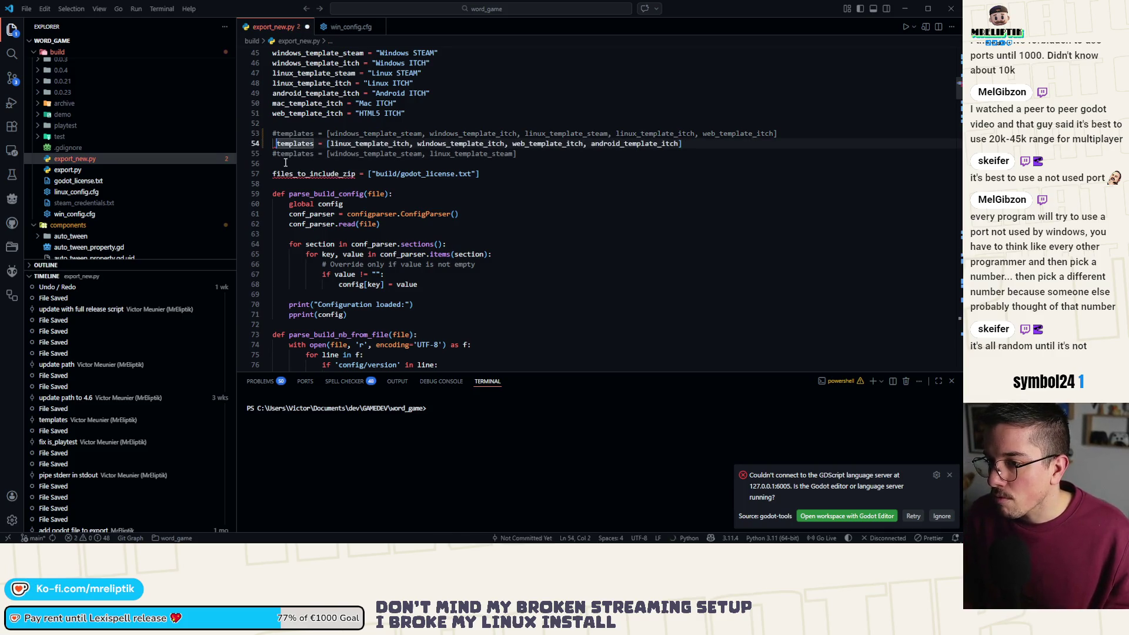
key("ctrl+Right")
key("ctrl+Right")
key("ctrl+Right")
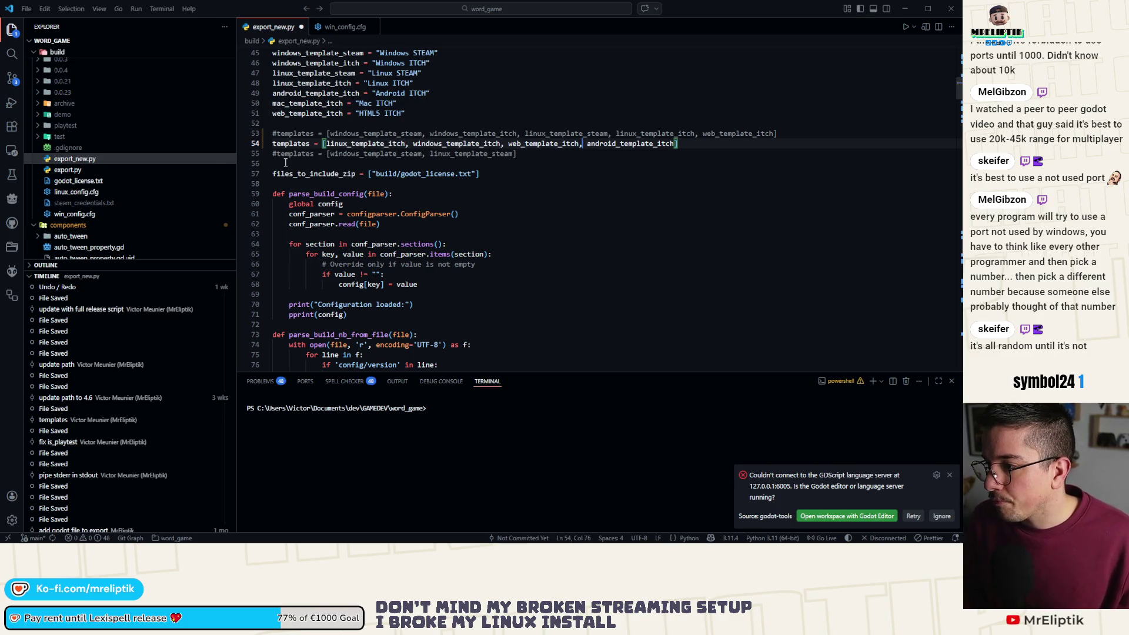
key("ctrl+shift+Right")
key("BackSpace")
key("BackSpace")
key("ctrl+s")
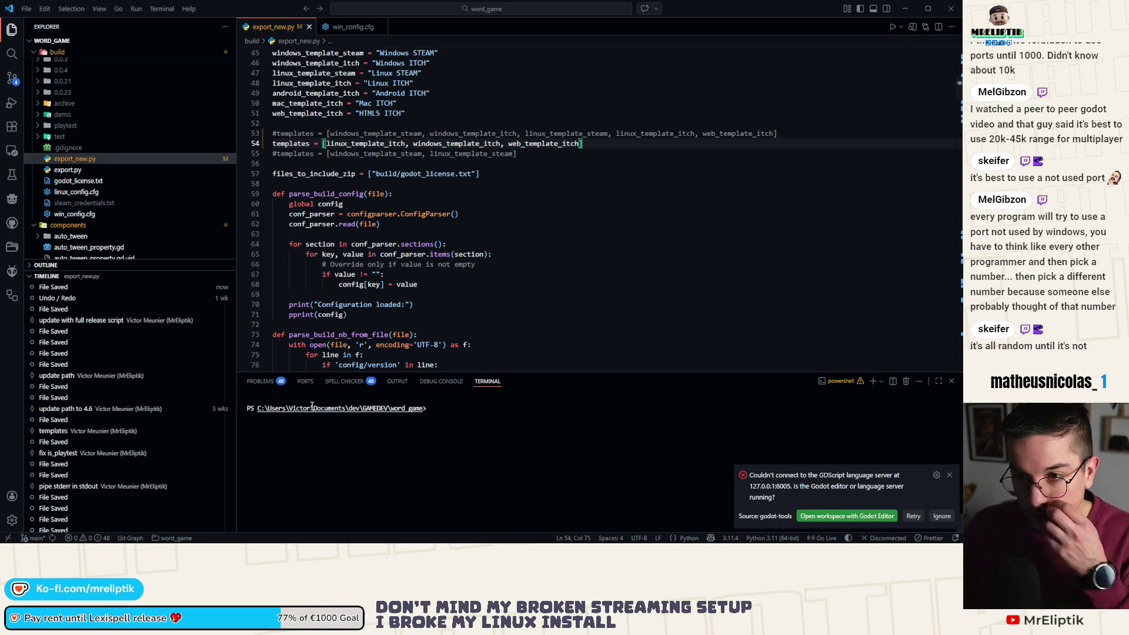
Rerun the server connection command and launch the export script in the terminal.
left_click(479, 434)
key("Up")
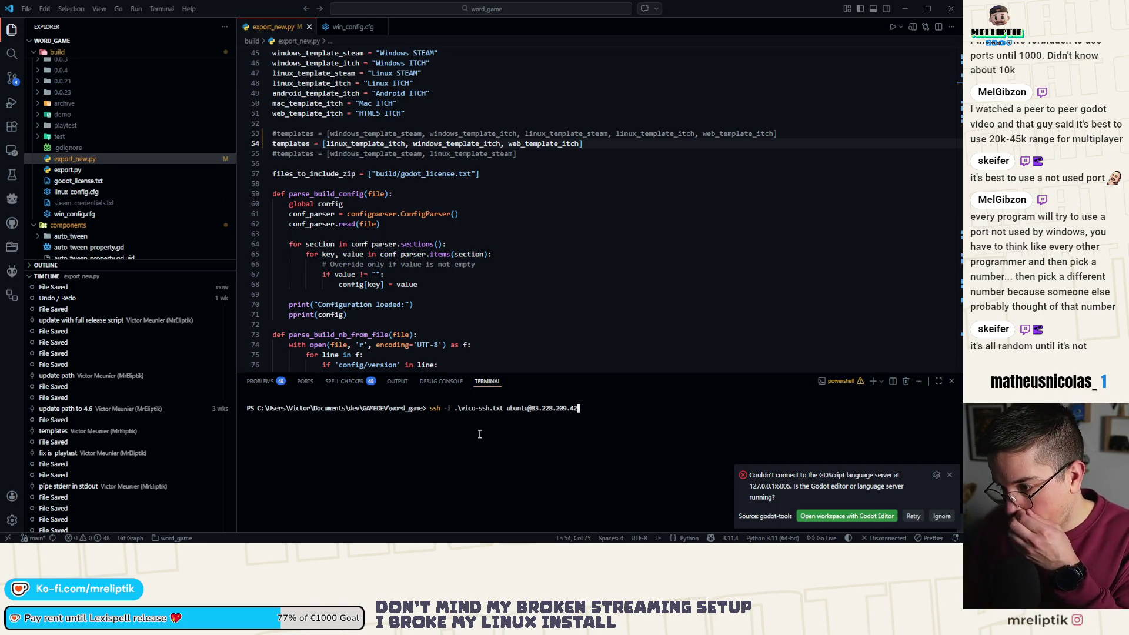
key("Return")
key("Up")
key("Up")
key("Up")
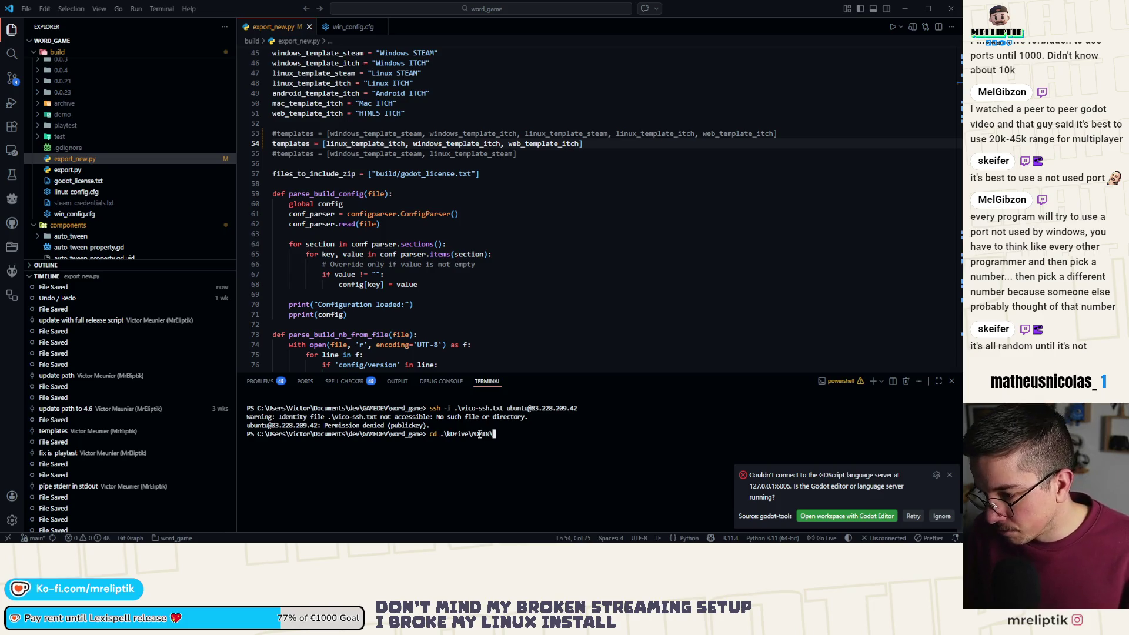
key("Up")
key("Return")
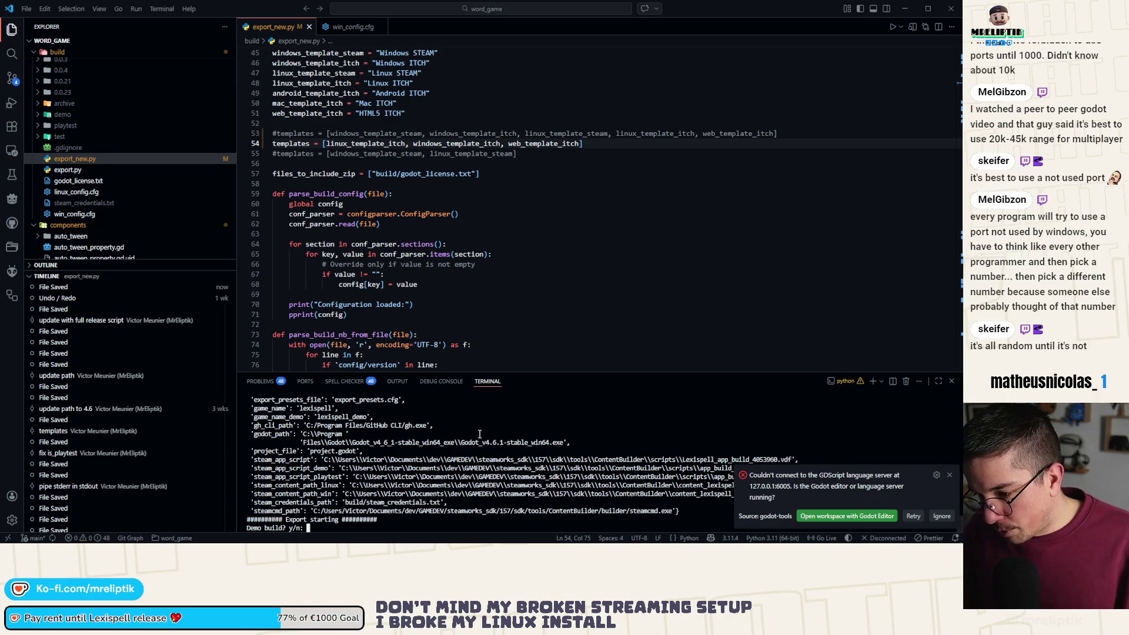
Answer y for a demo build and n for a playtest build to start the 0.0.24 export.
type("y")
key("Return")
type("n")
key("Return")
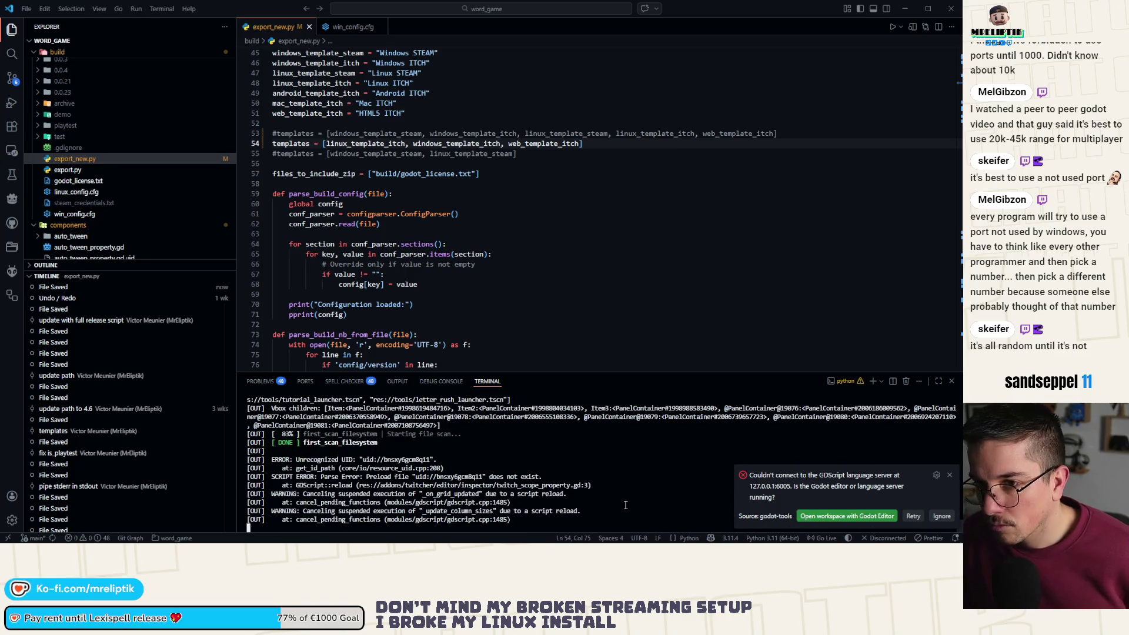
left_click(13, 79)
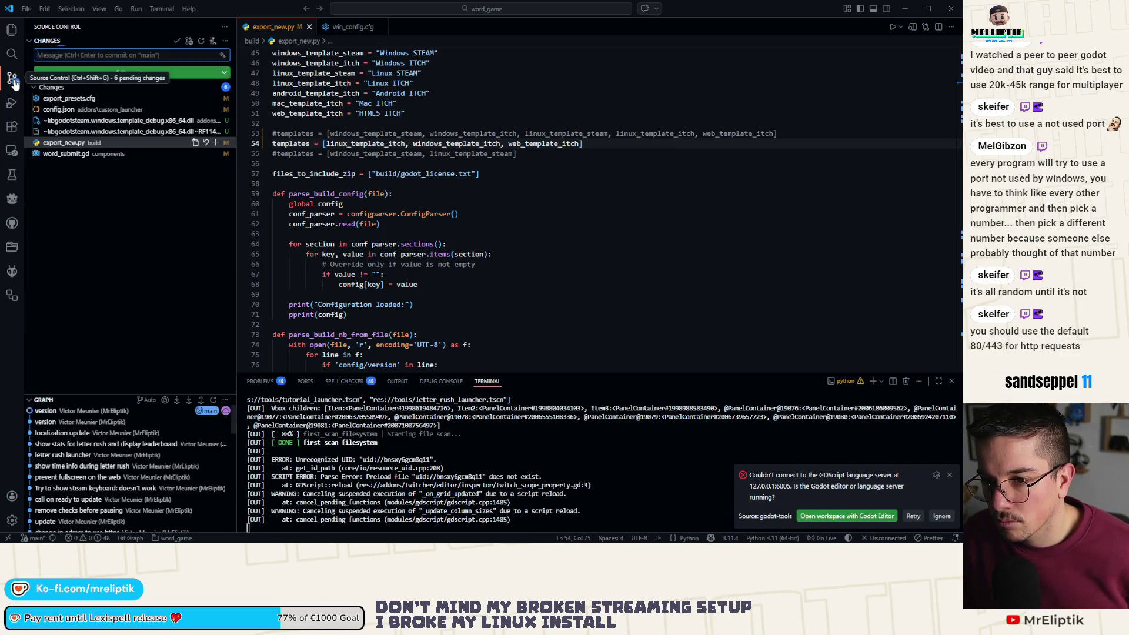
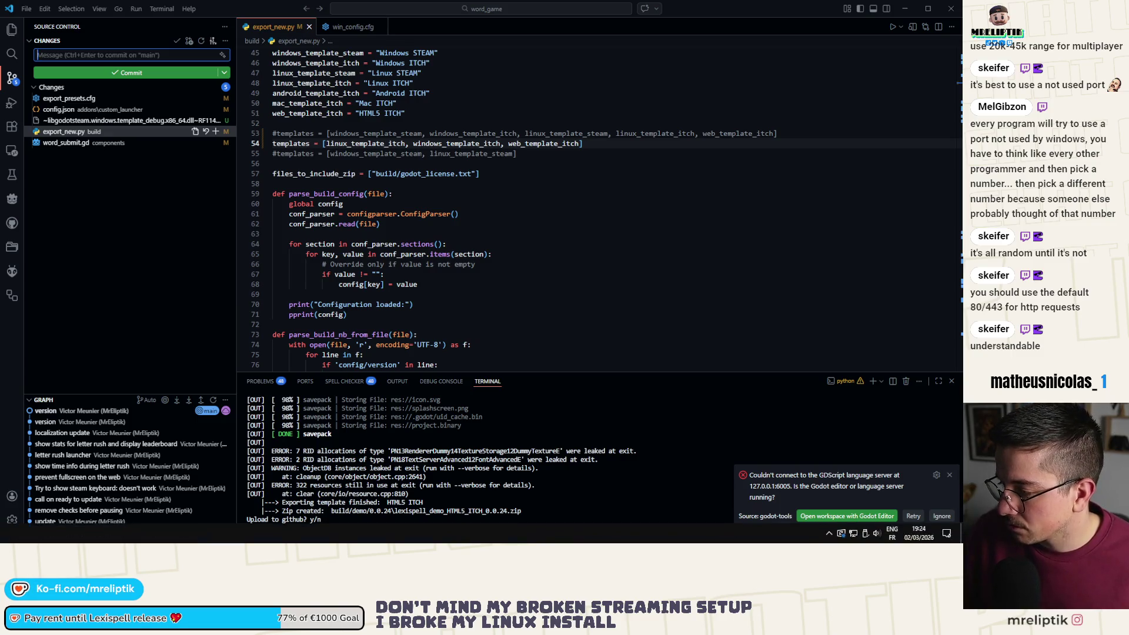
Answer the export prompts: skip the GitHub upload and push the 0.0.24 builds to itch.
left_click(458, 515)
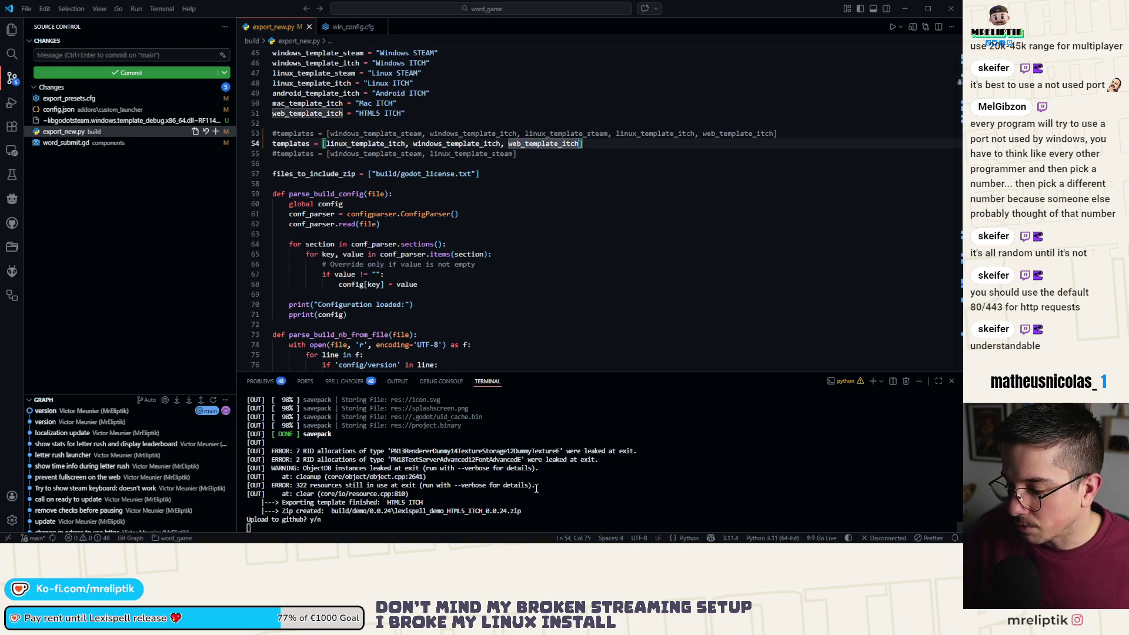
double_click(571, 505)
type("n")
key("Return")
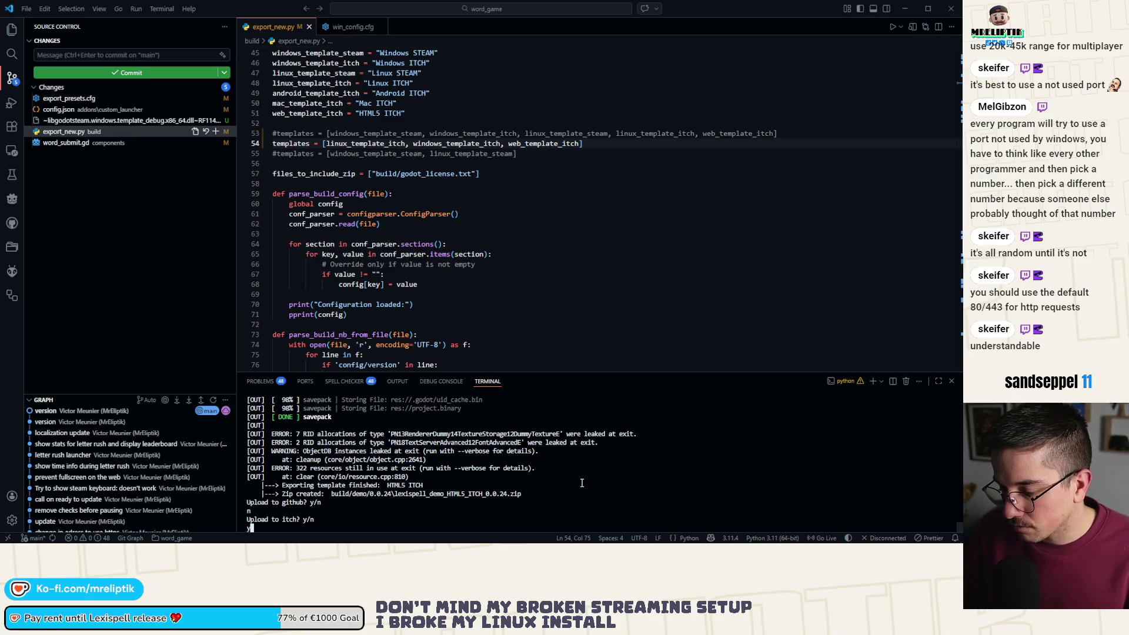
type("y")
key("Return")
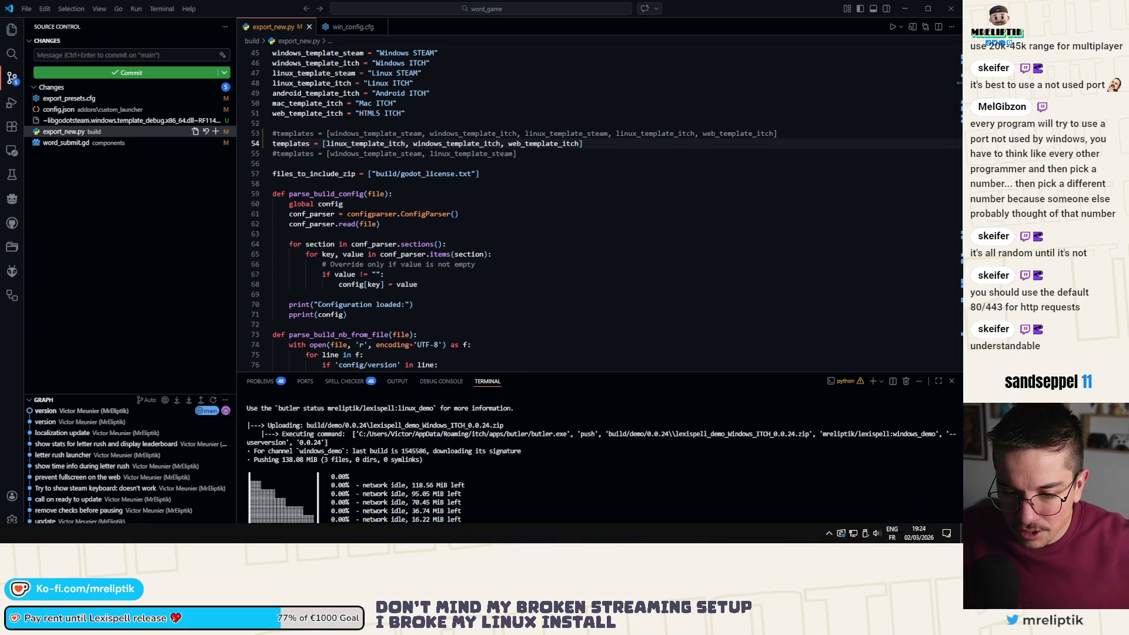
key("alt+Tab")
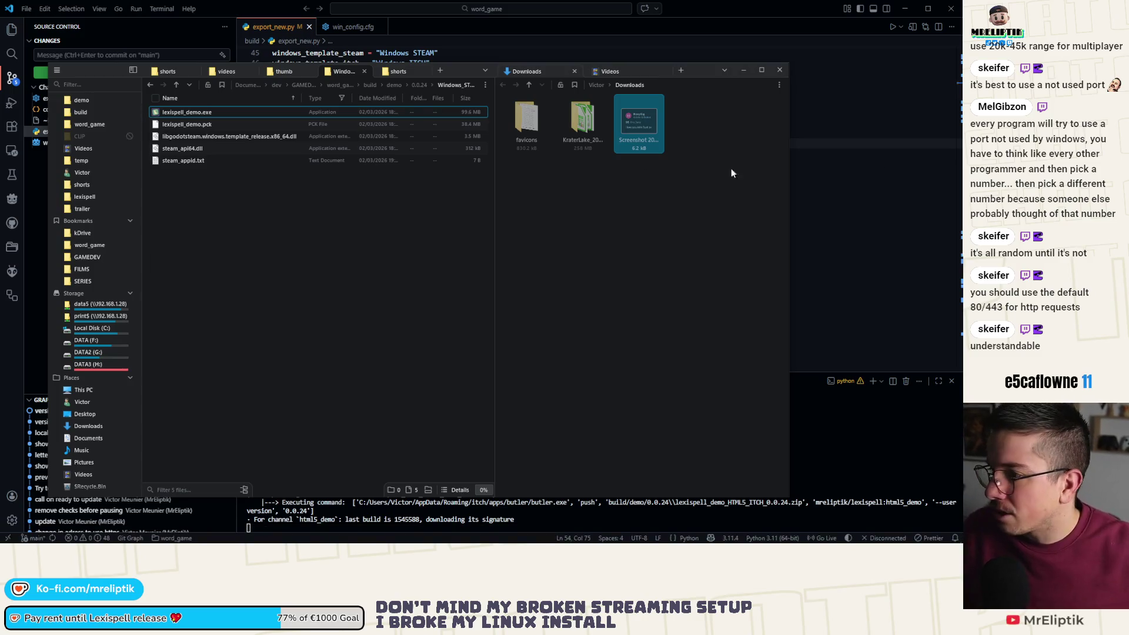
Refresh the 0.0.24 build folder, widen Date Modified to show times, then minimize Files.
left_click(419, 85)
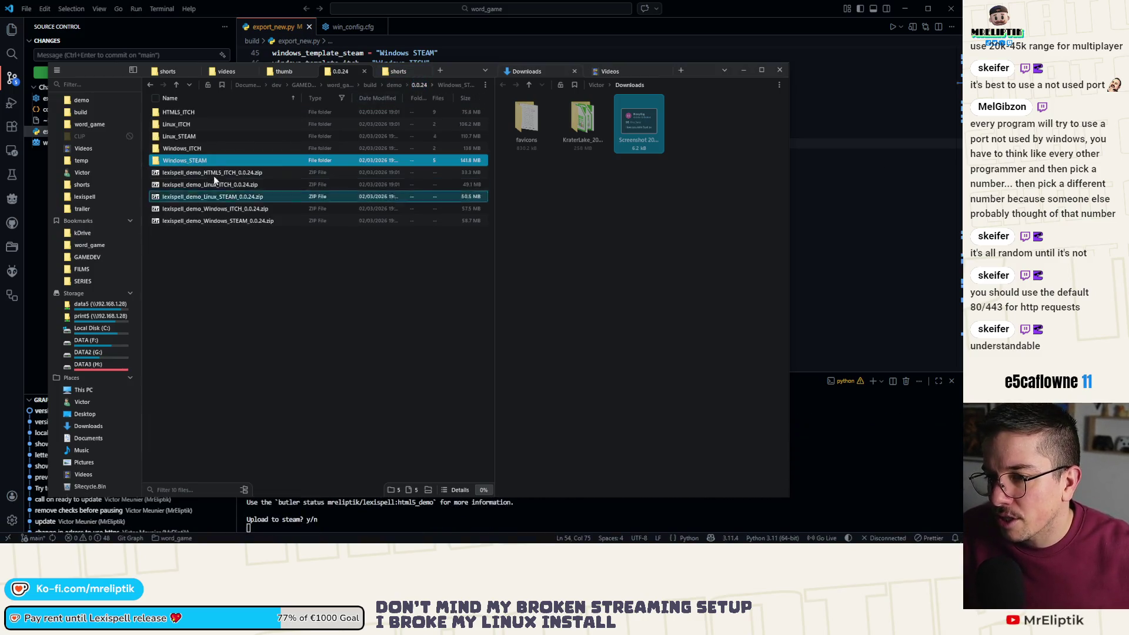
right_click(267, 272)
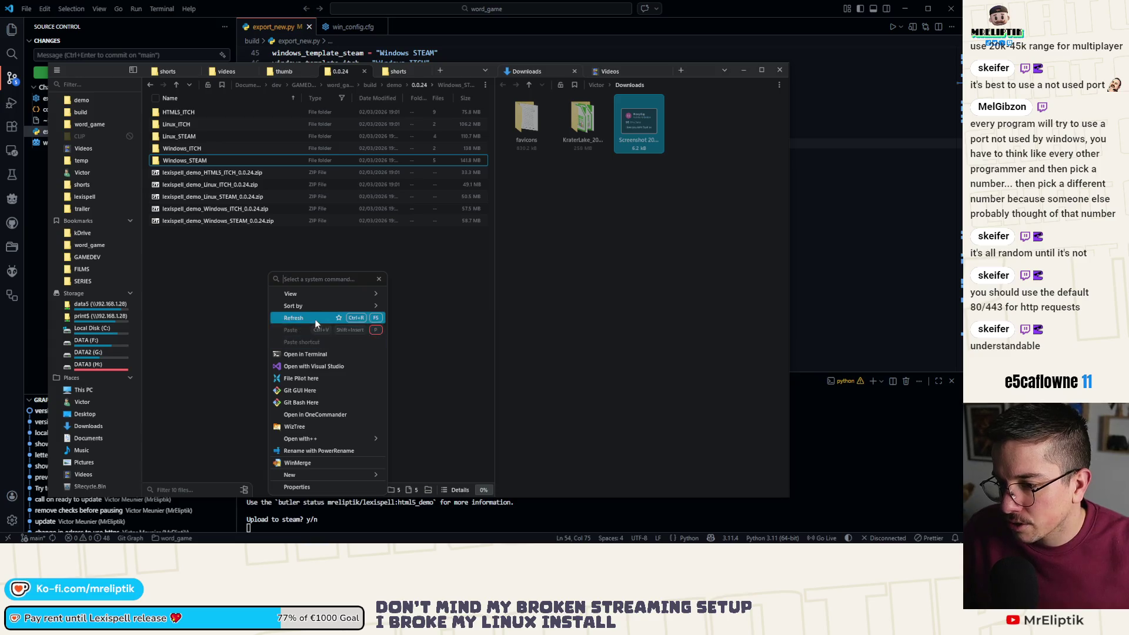
left_click(317, 320)
left_click_drag(410, 98, 426, 98)
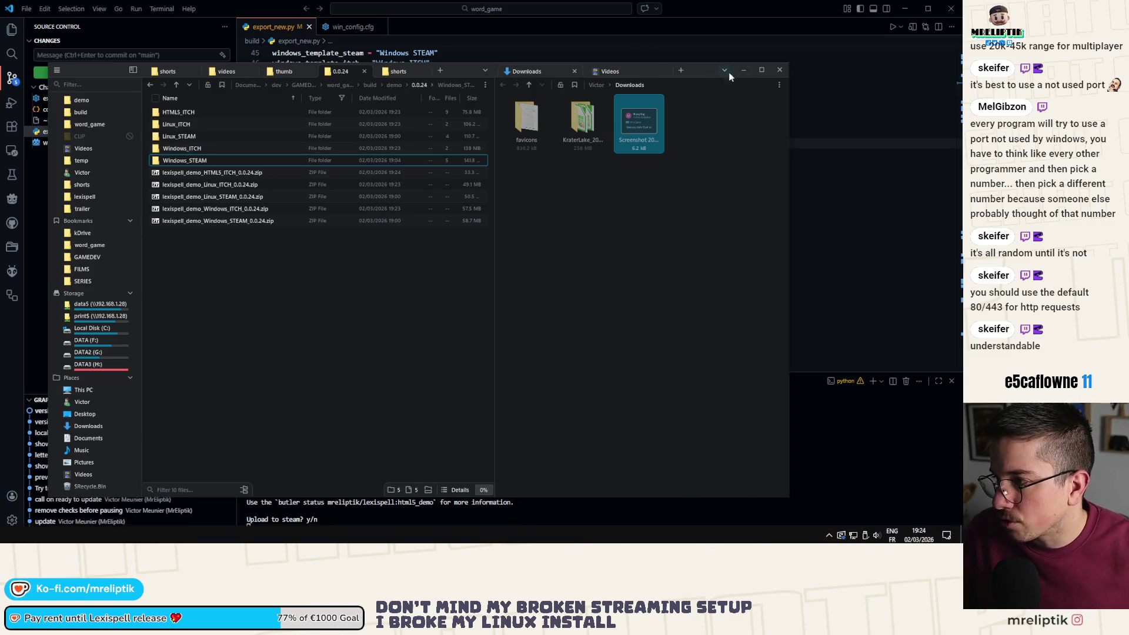
left_click(743, 76)
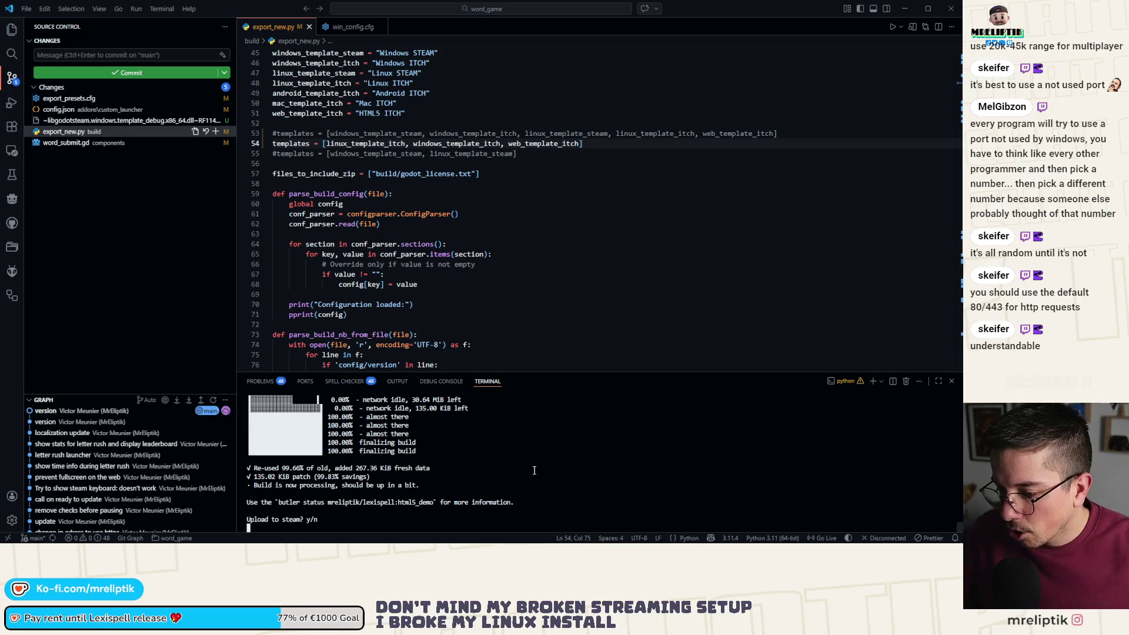
Decline the Steam upload to end the export run, then move over to Chrome.
key("Return")
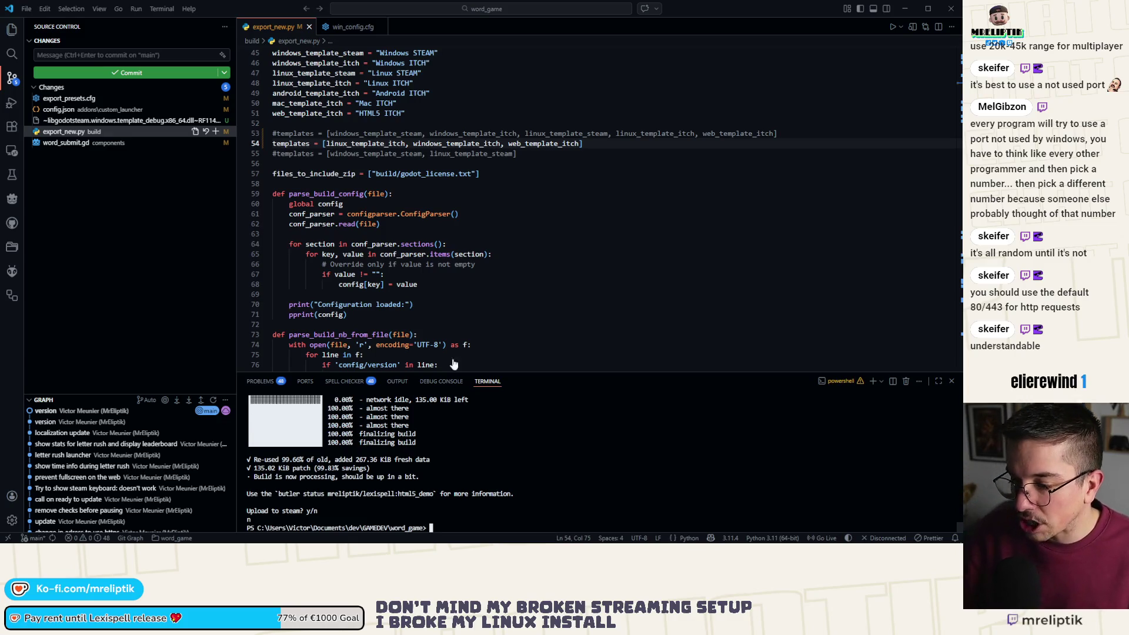
left_click(57, 212)
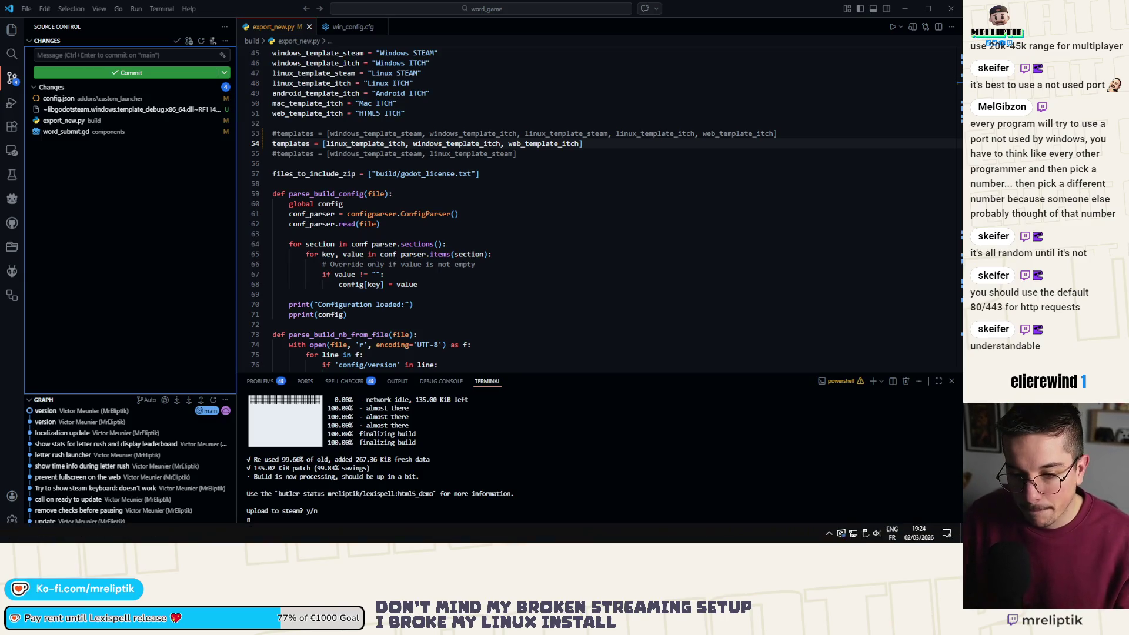
key("alt+Tab")
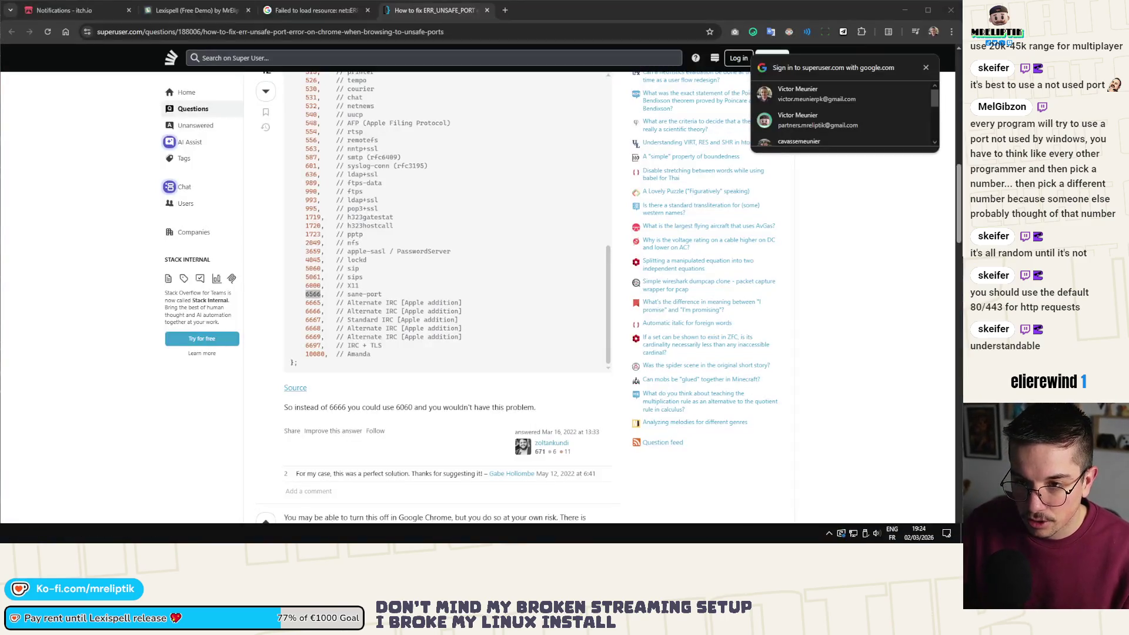
Close the Super User and ERR_UNSAFE_PORT research tabs.
left_click(327, 6)
left_click(487, 10)
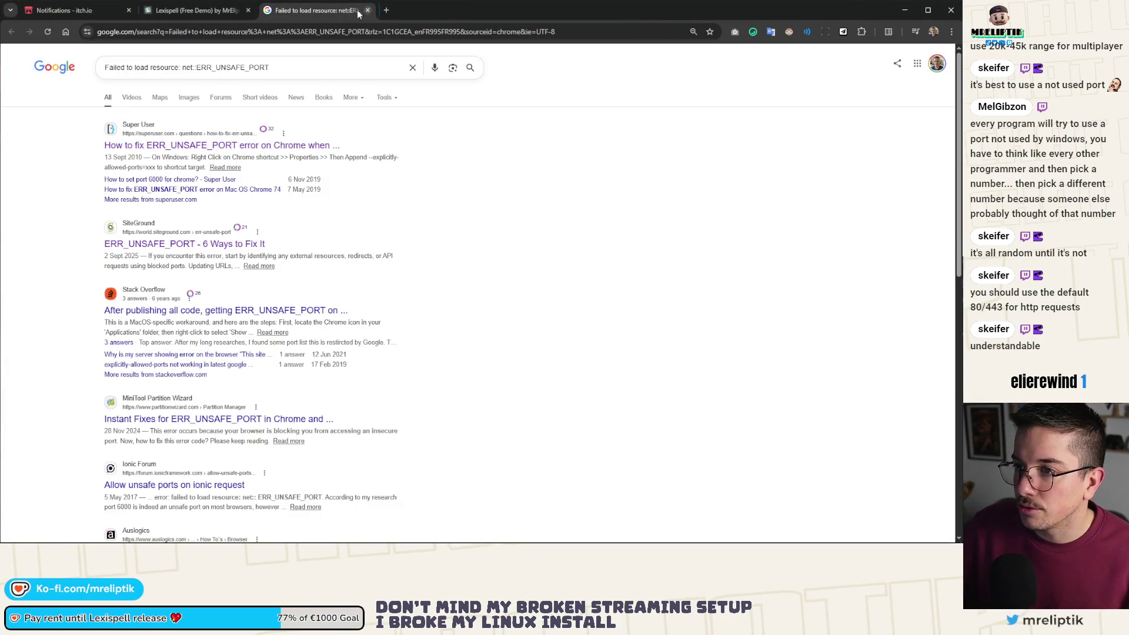
left_click(368, 10)
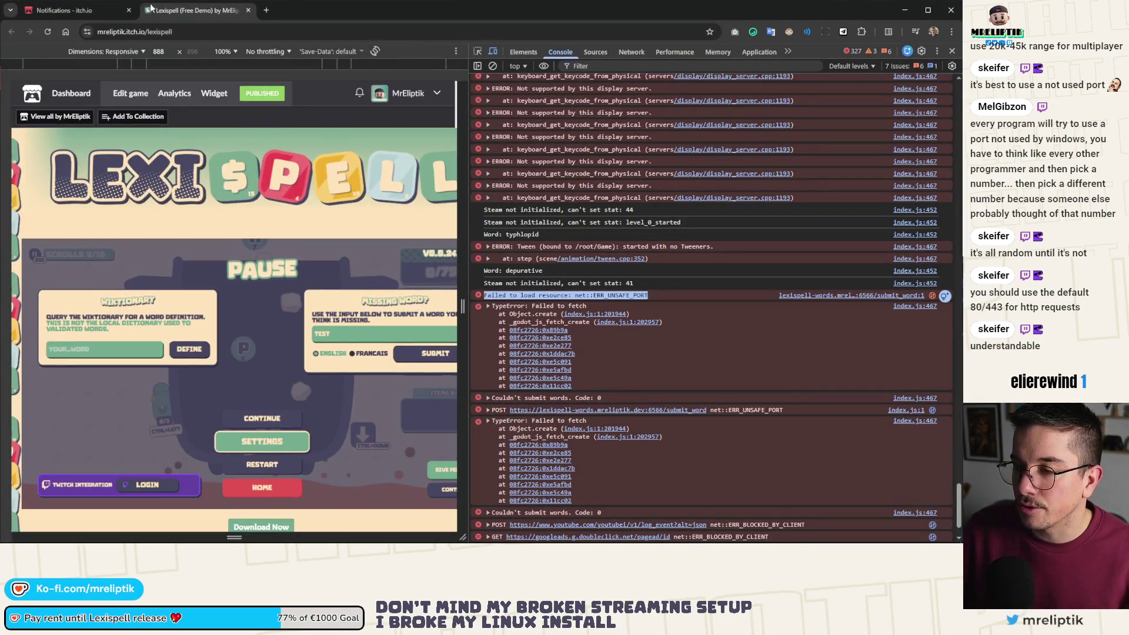
Reload itch.io notifications to see the new builds and open the Lexispell (Free Demo) page.
left_click(76, 10)
left_click(48, 31)
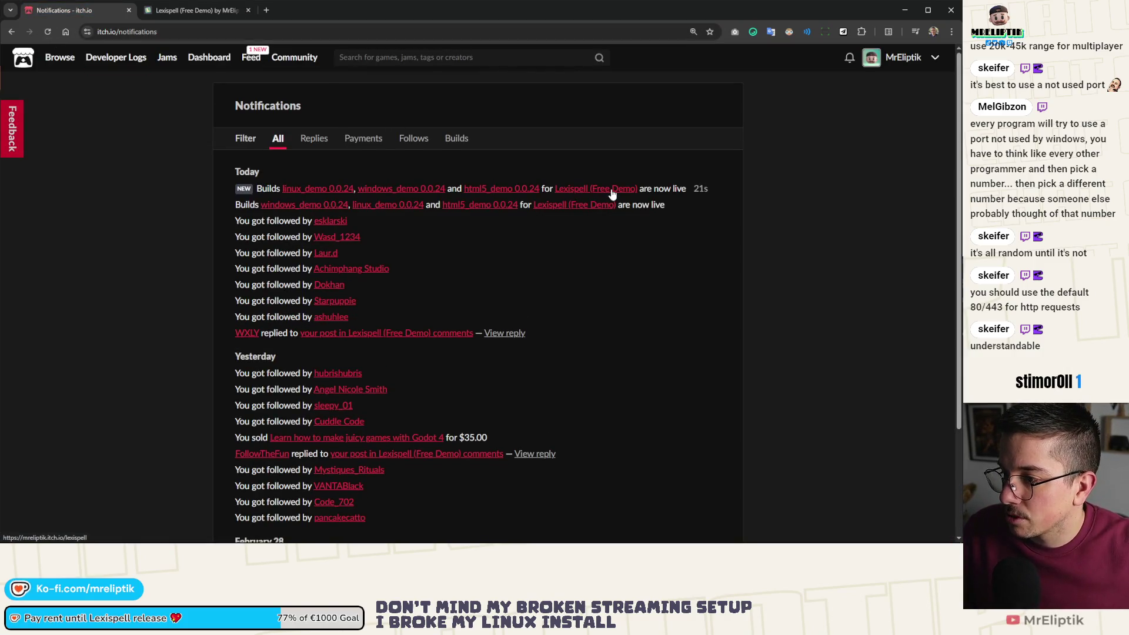
left_click(591, 189)
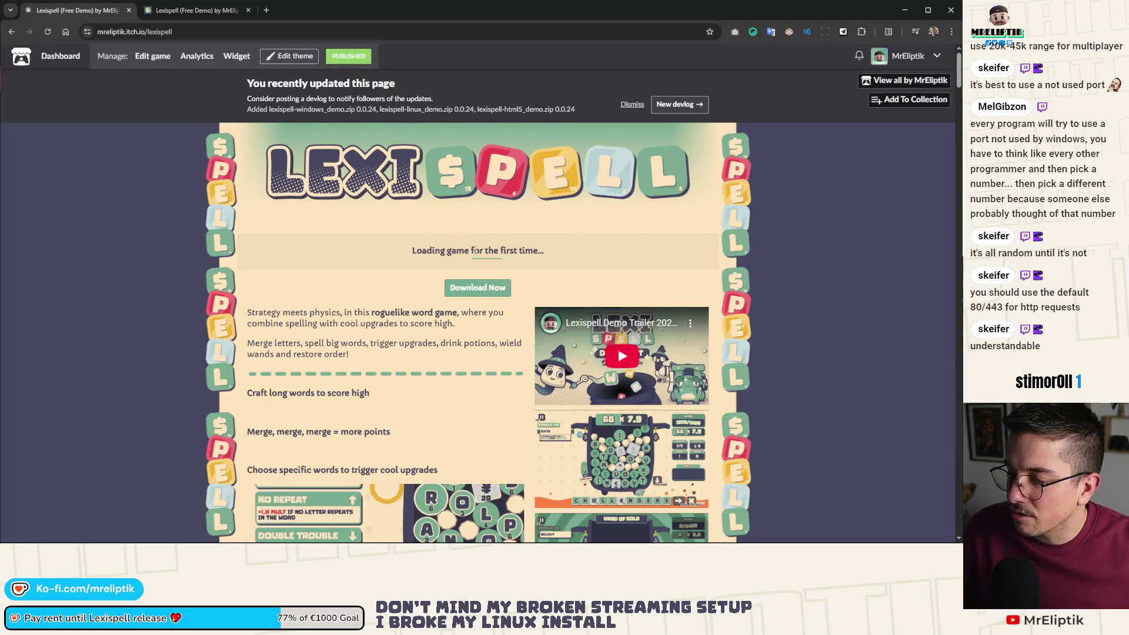
Dismiss the update notice, run the demo, and get past the inputs and welcome screens.
left_click(632, 105)
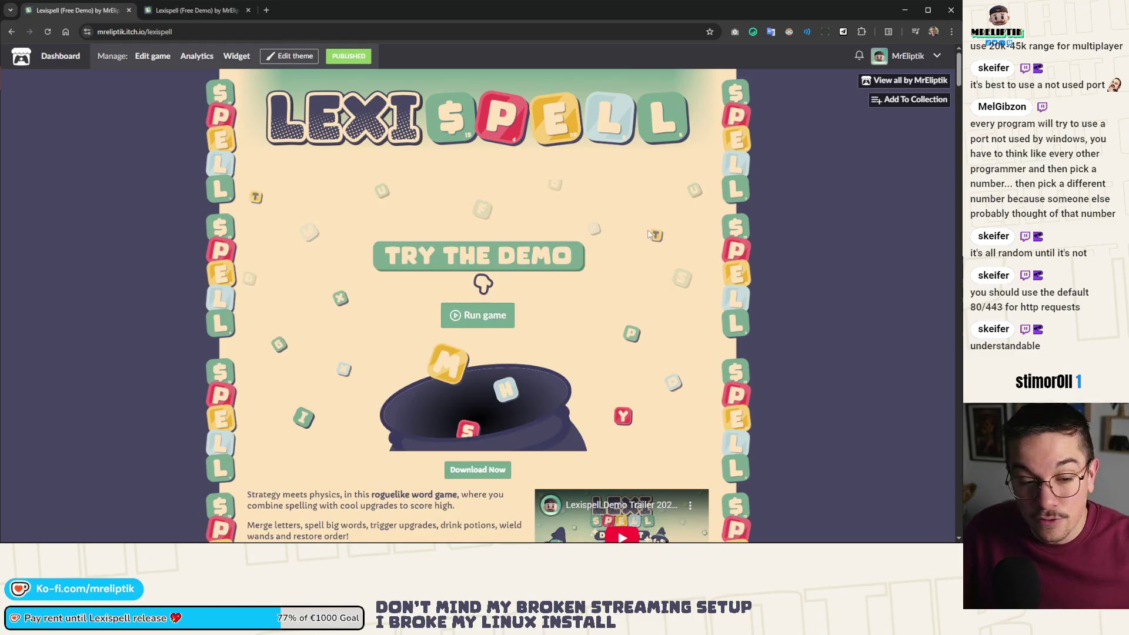
left_click(491, 307)
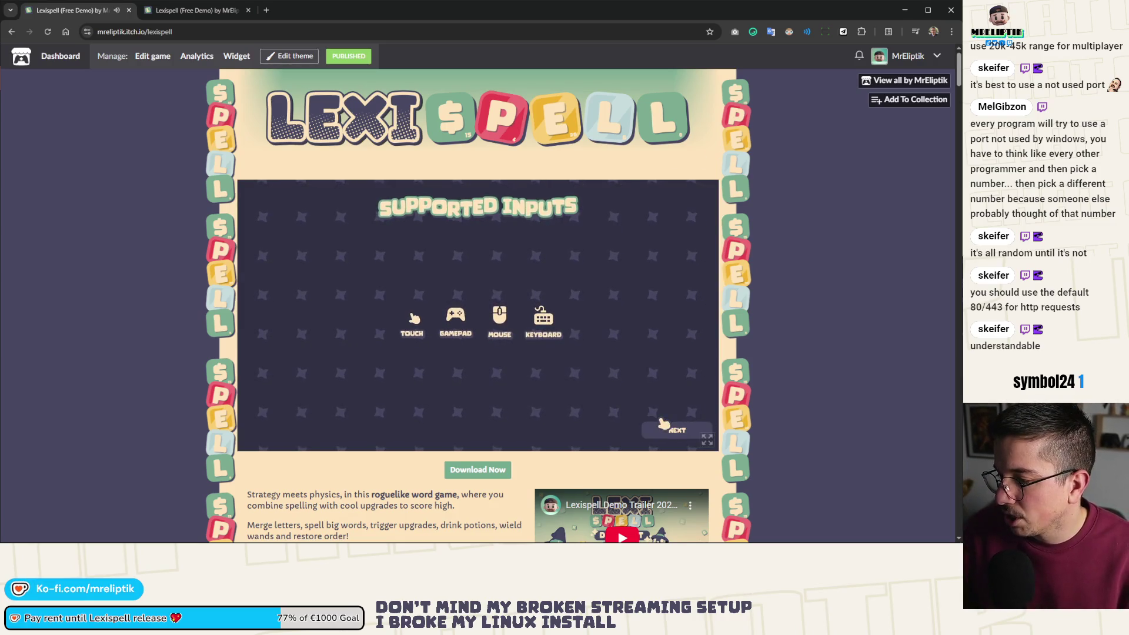
left_click(647, 432)
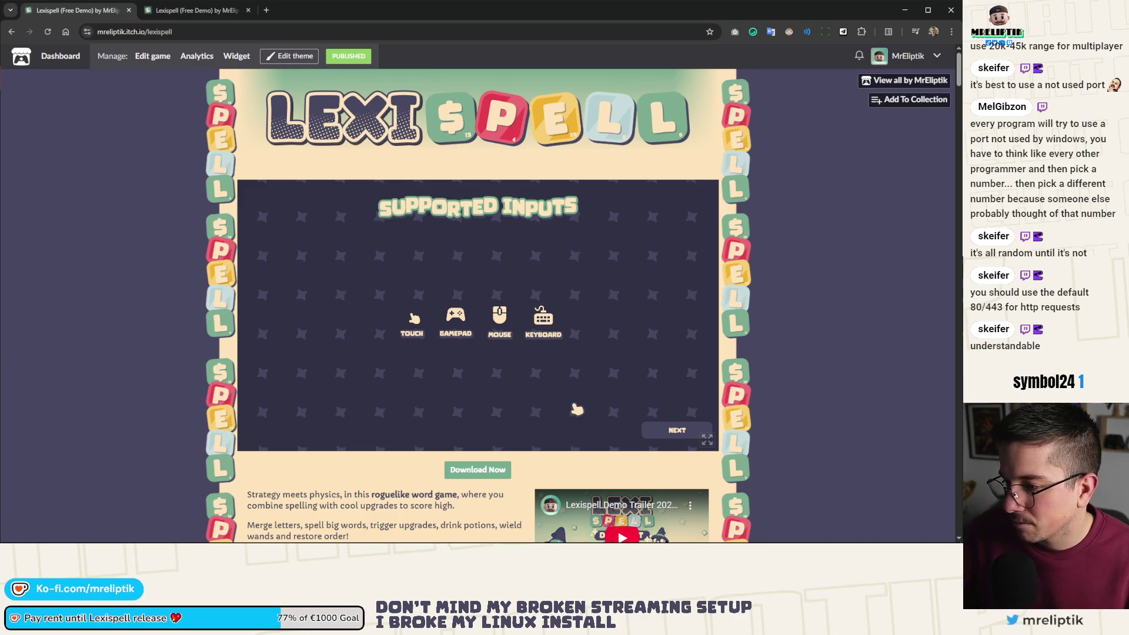
left_click(600, 374)
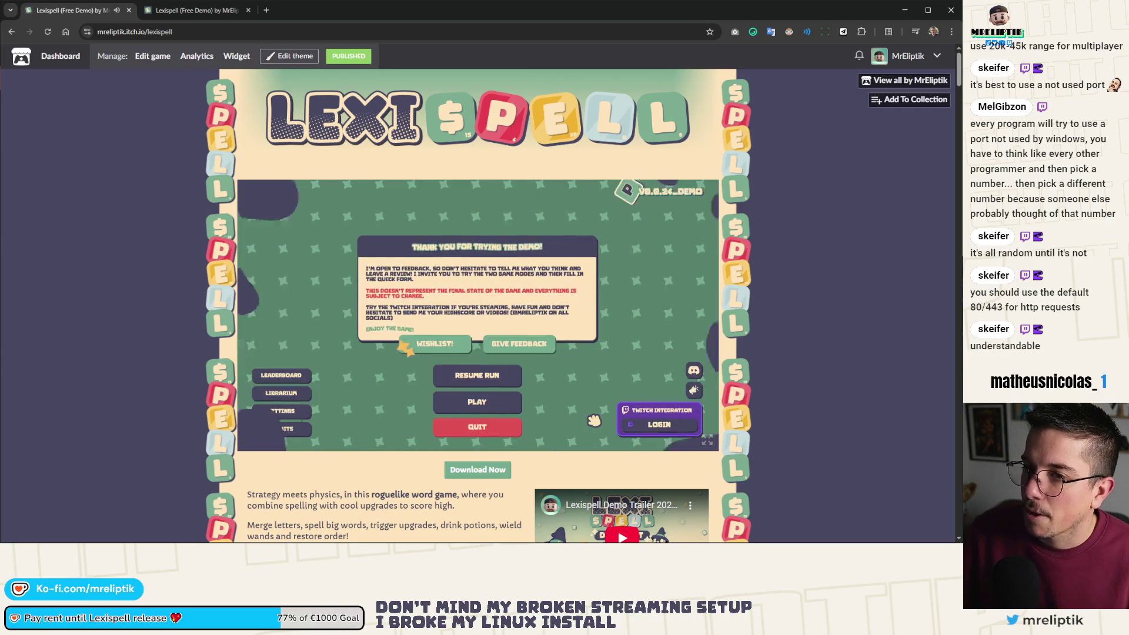
Start a new English Letter Rush run and begin chapter 1.
left_click(477, 424)
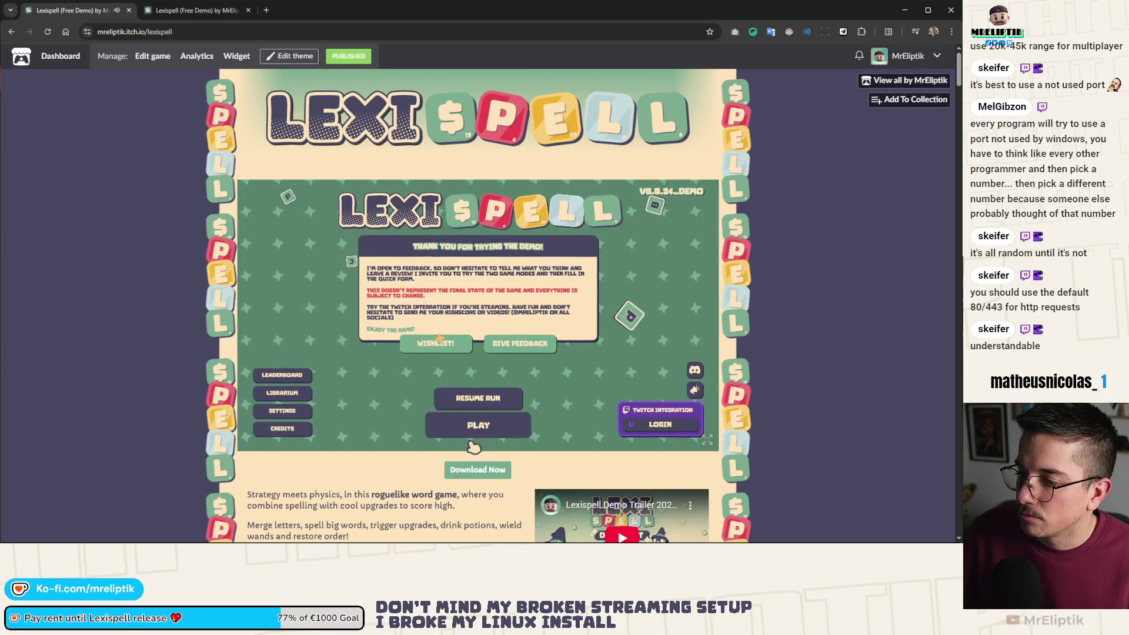
left_click(491, 308)
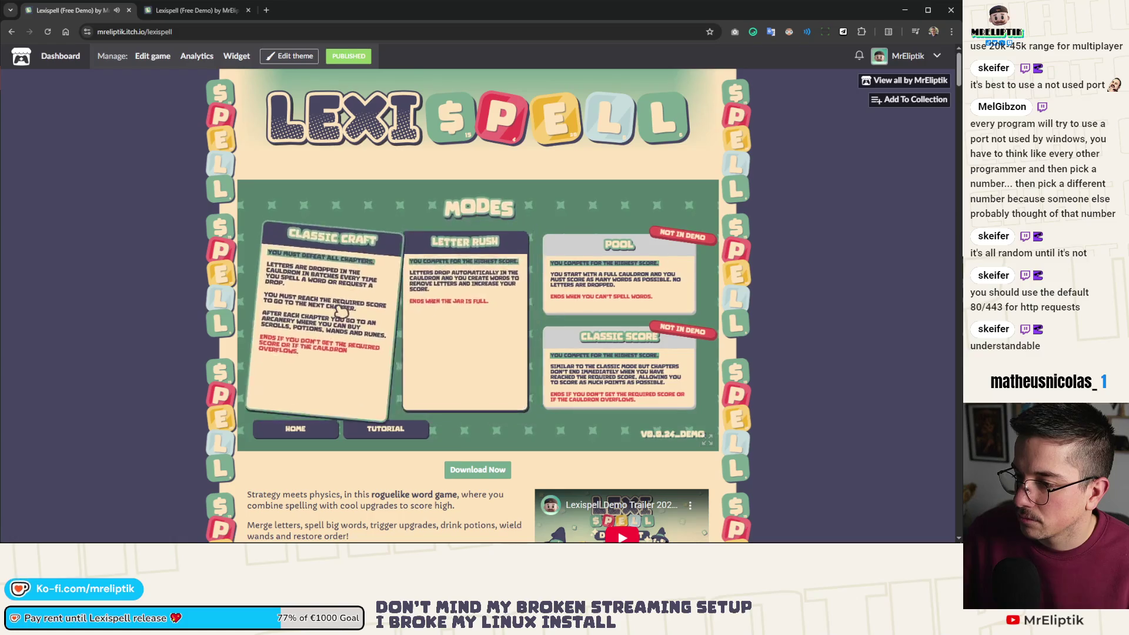
left_click(506, 341)
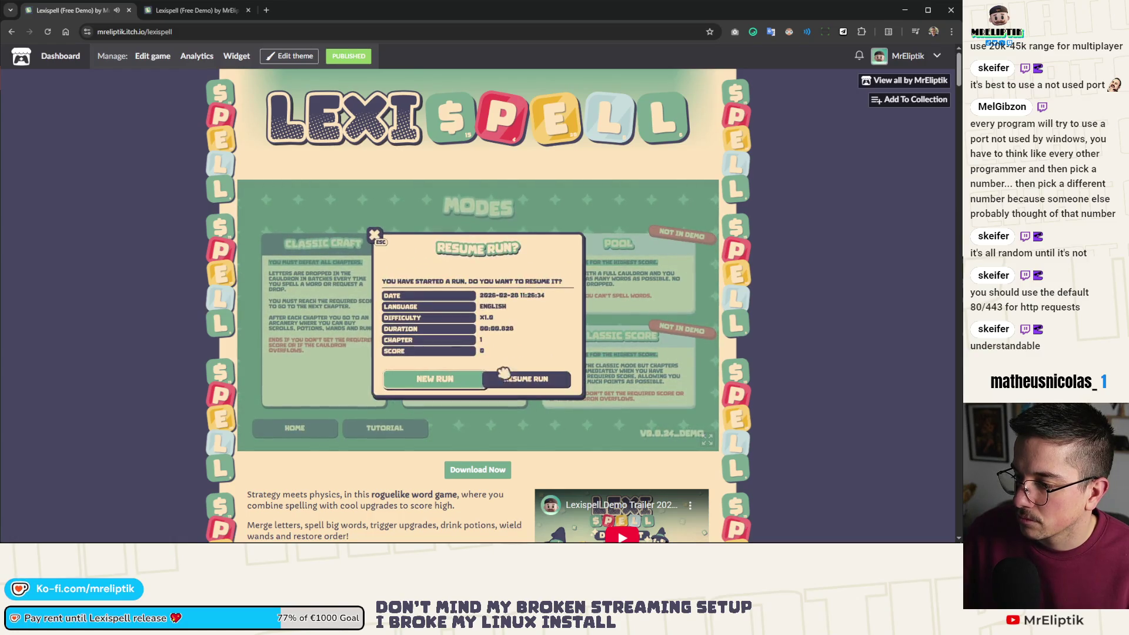
left_click(436, 379)
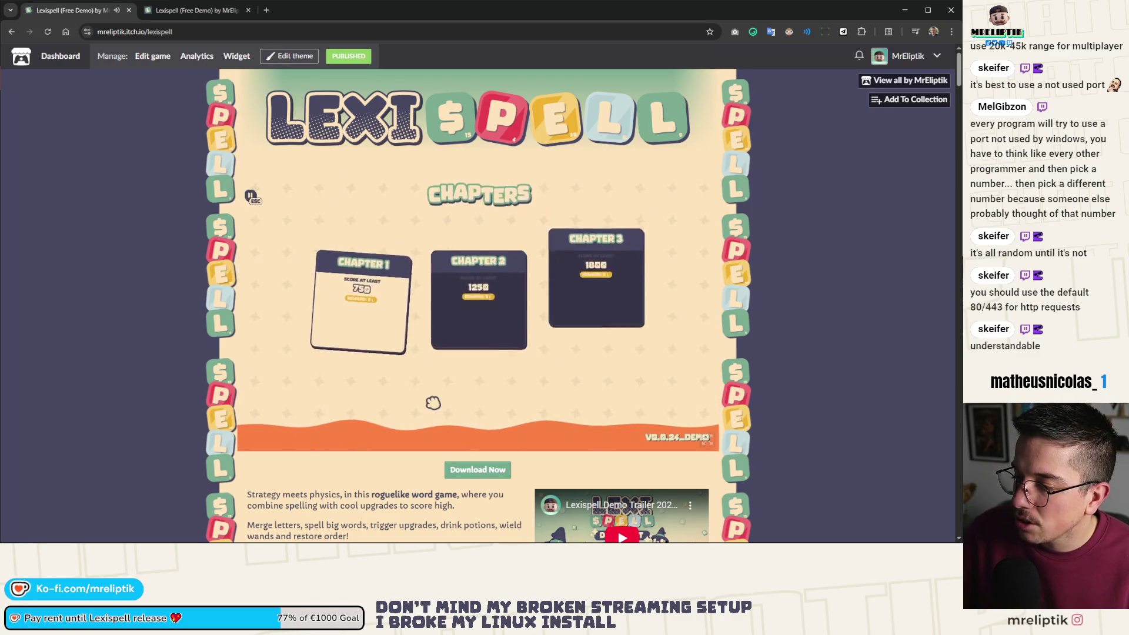
left_click(372, 329)
Pause the game, submit the missing word 'test', and open DevTools to check errors.
key("Escape")
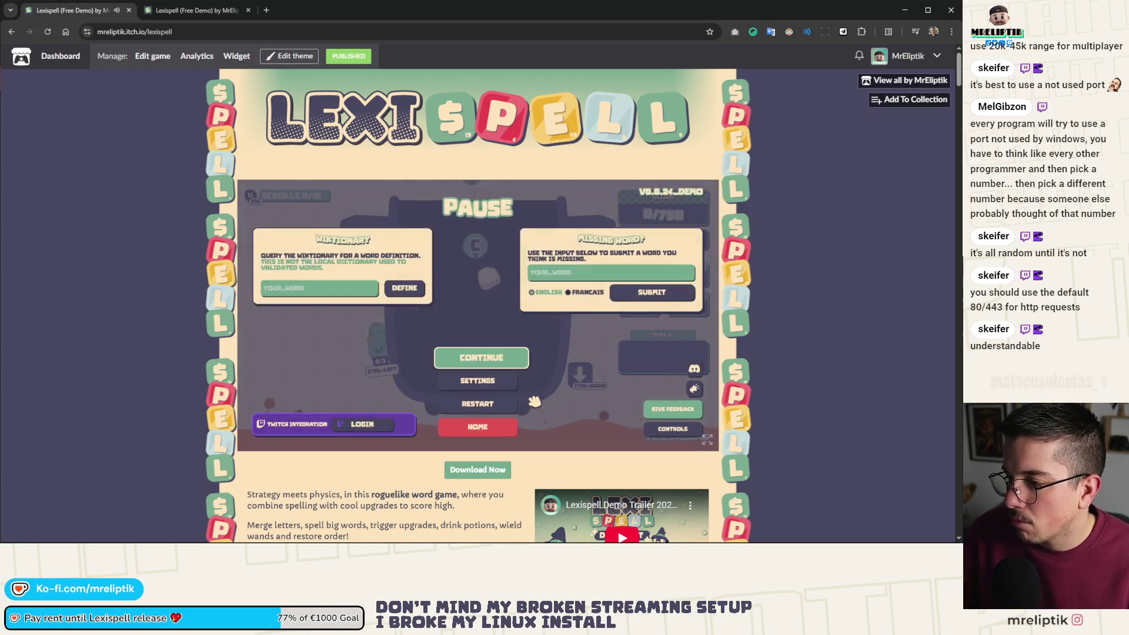
left_click(607, 281)
type("test")
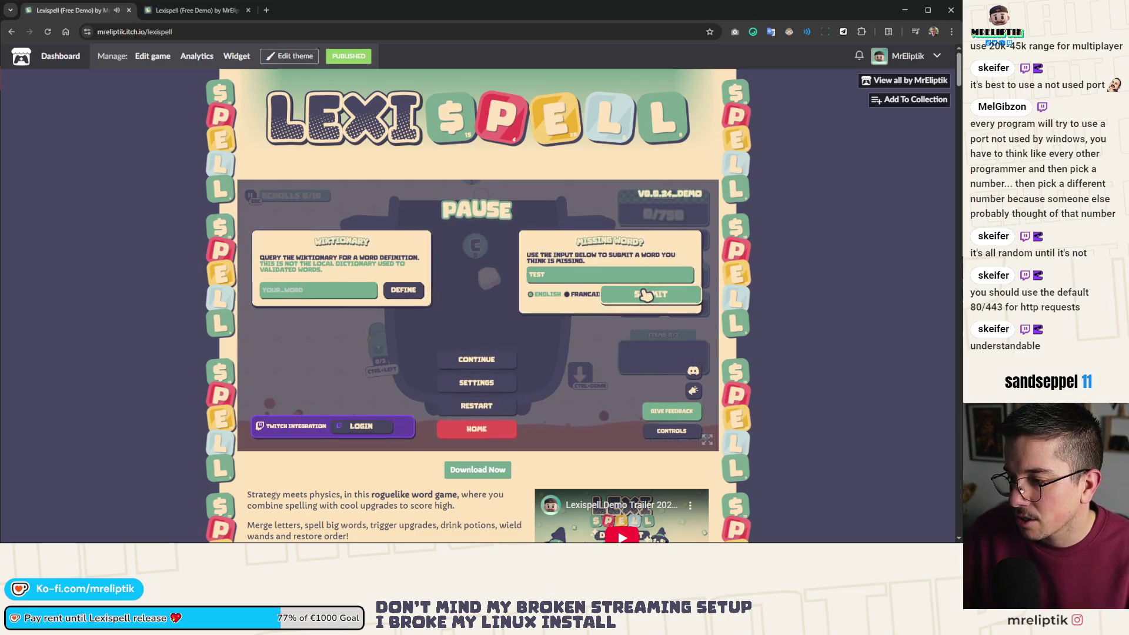
left_click(646, 297)
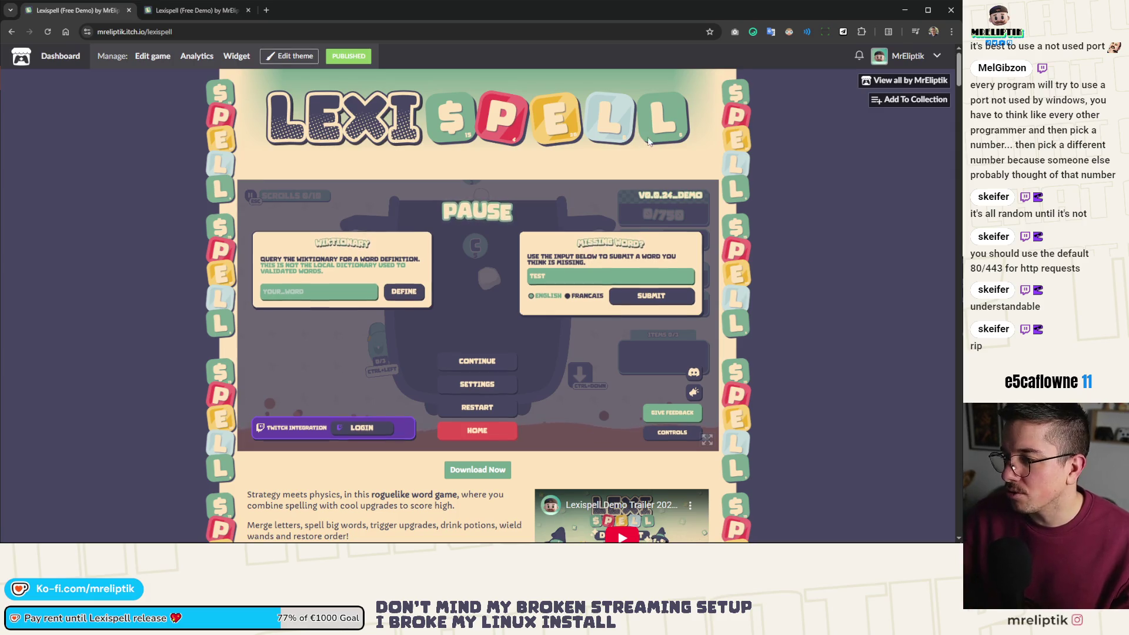
key("F12")
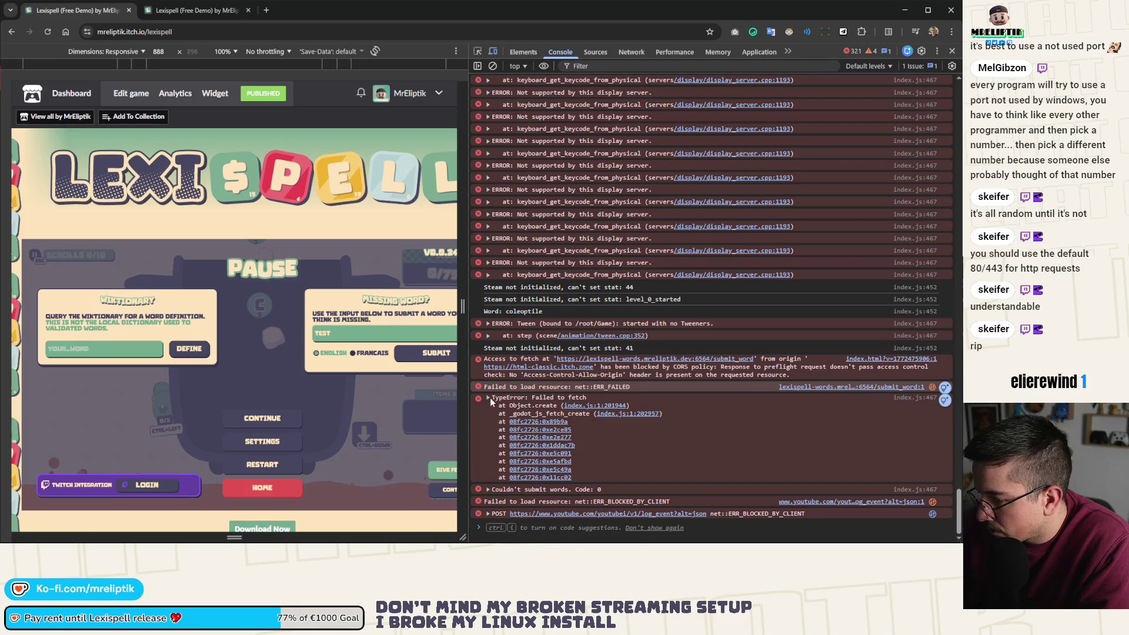
Resubmit 'test' with the Network tab open and inspect the failed submit_word request's headers.
left_click(488, 489)
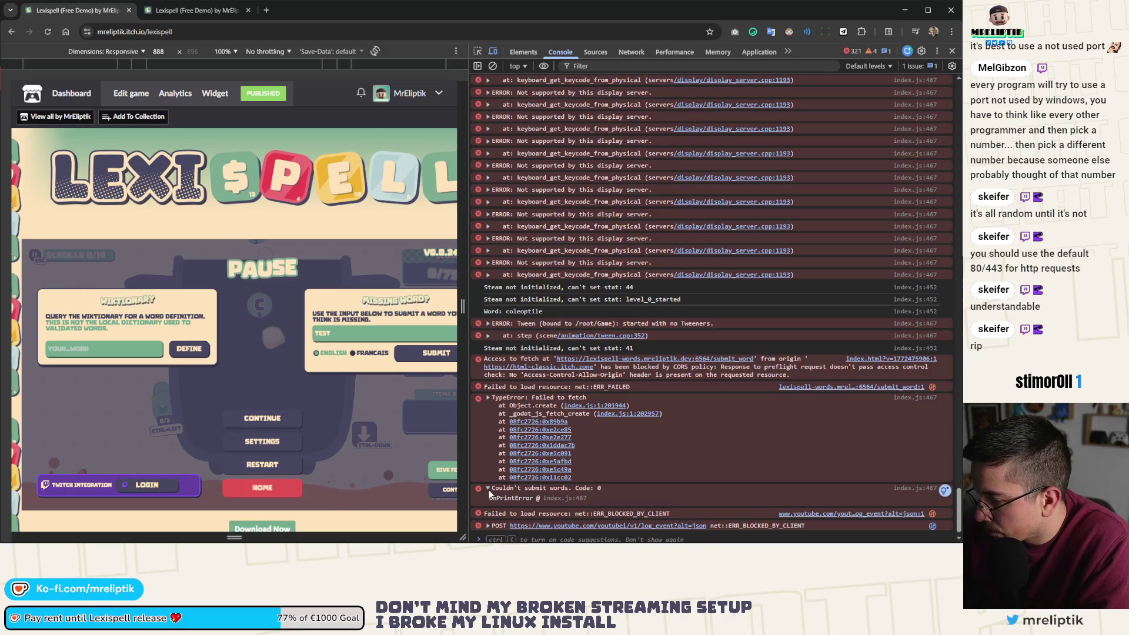
left_click(488, 489)
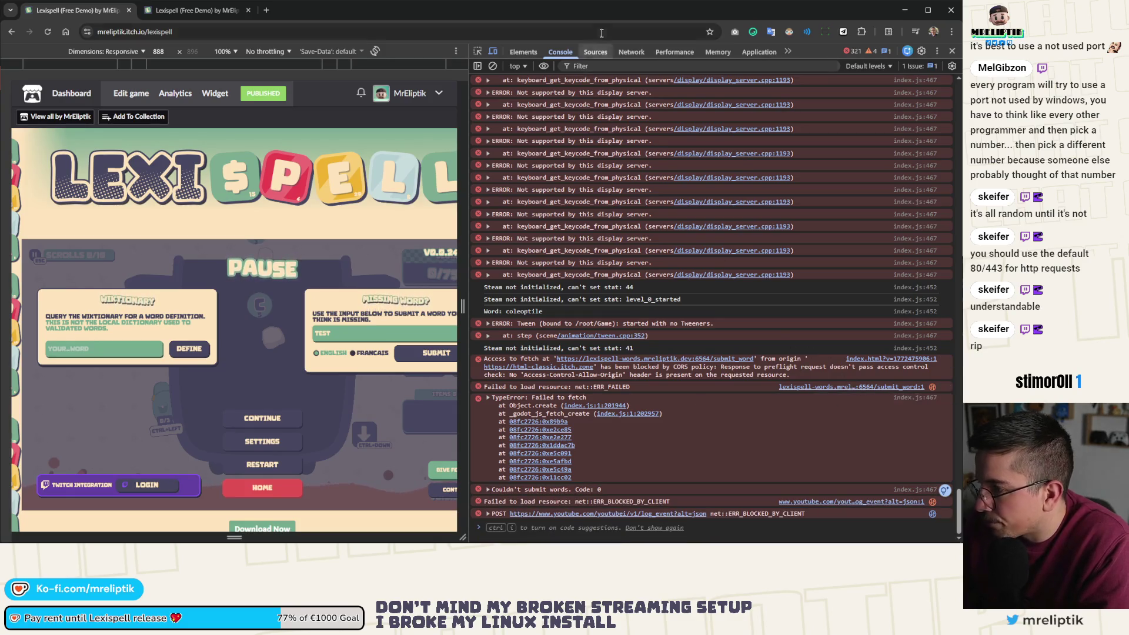
left_click(631, 52)
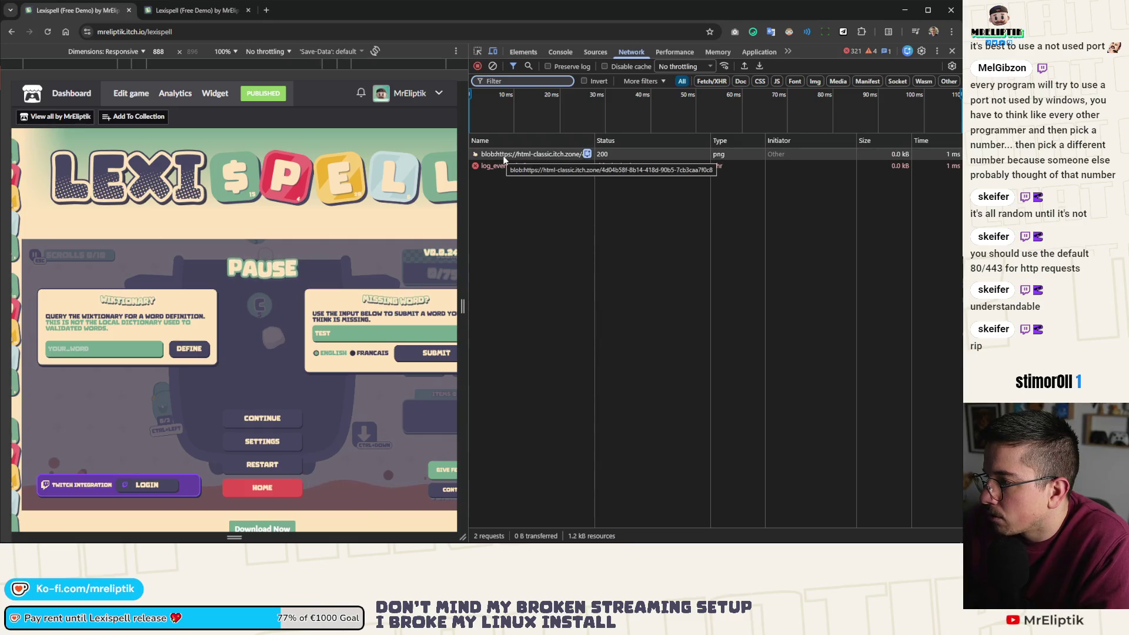
left_click(423, 353)
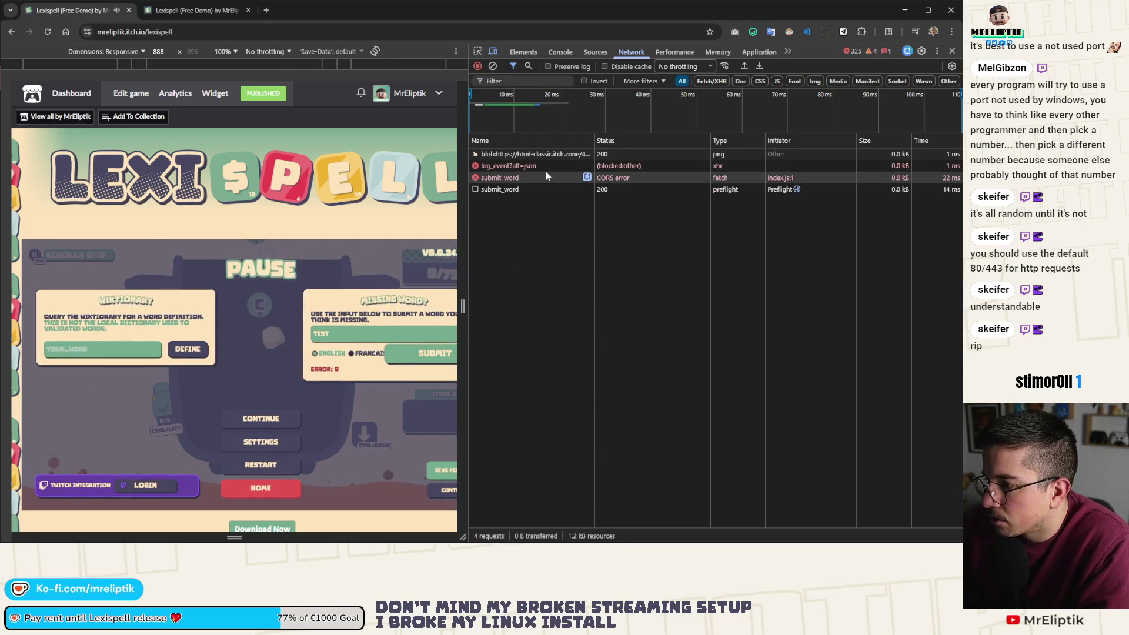
left_click(517, 178)
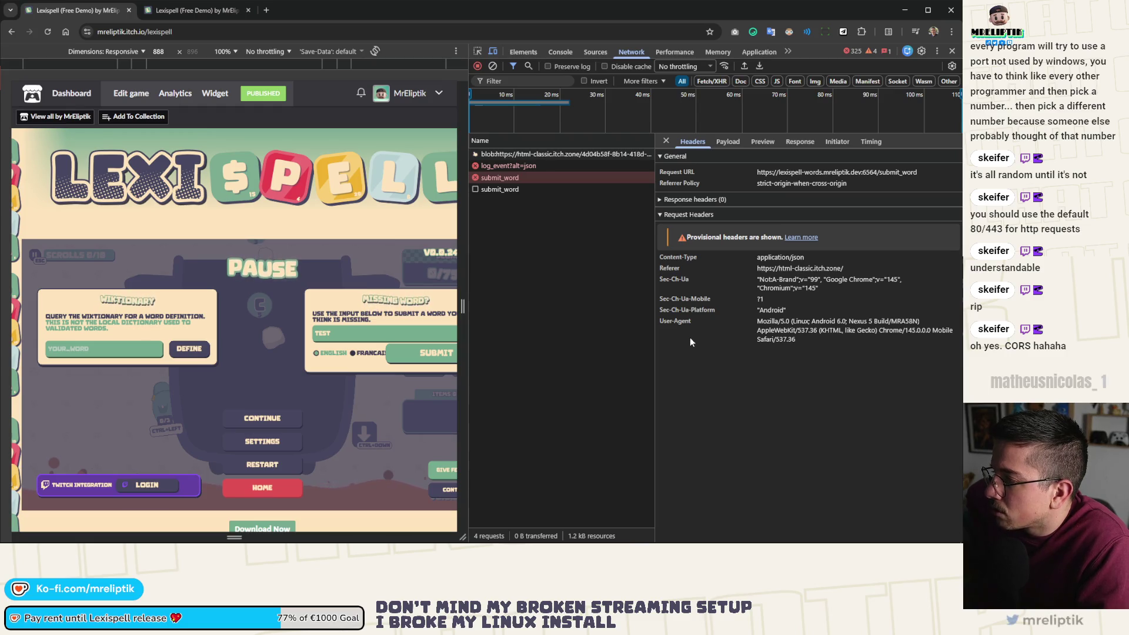
mouse_move(690, 543)
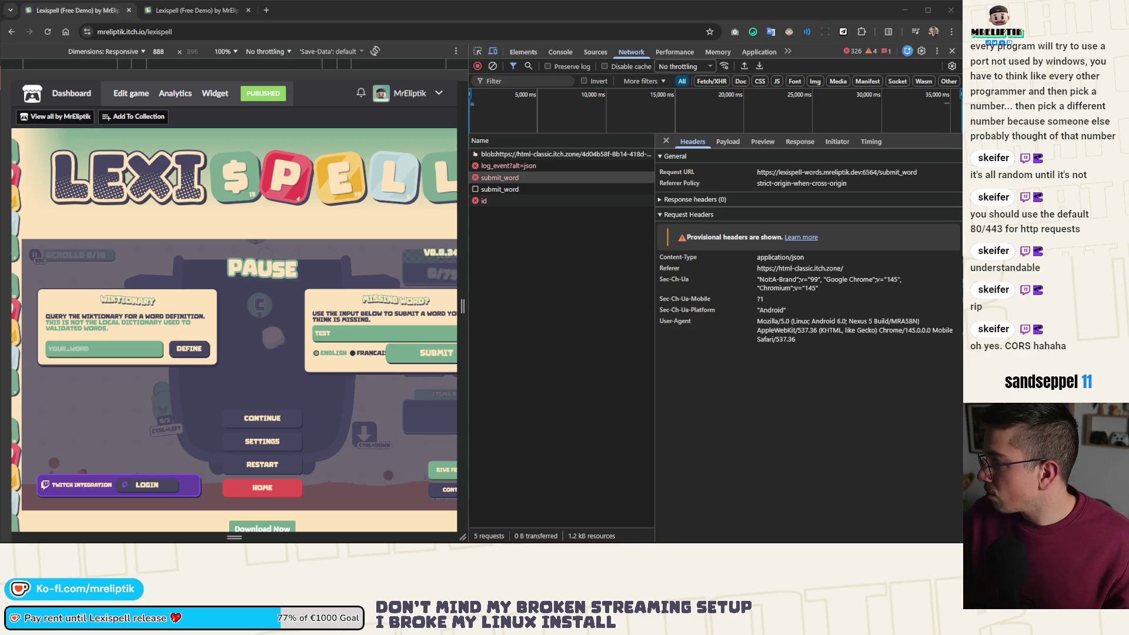
key("alt+Tab")
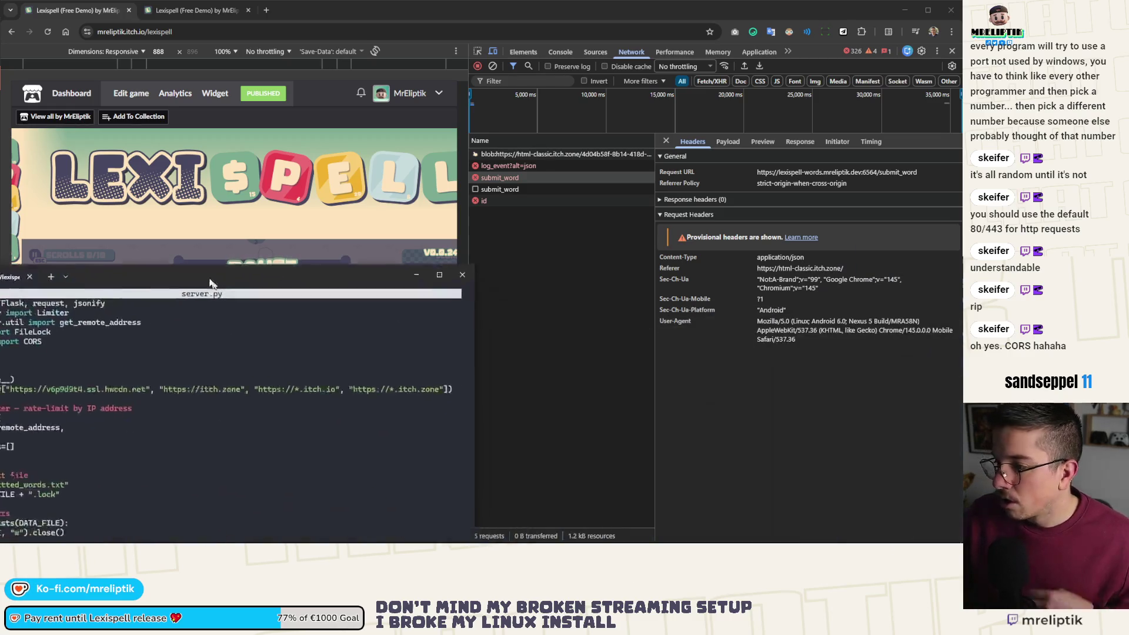
left_click_drag(332, 265, 310, 196)
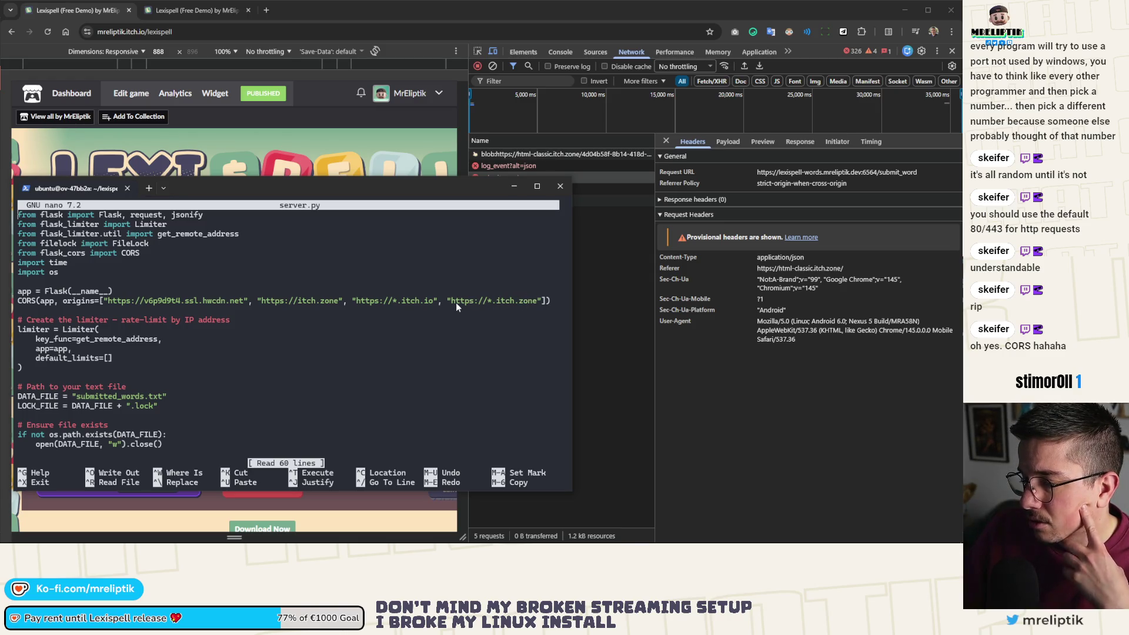
key("alt+Tab")
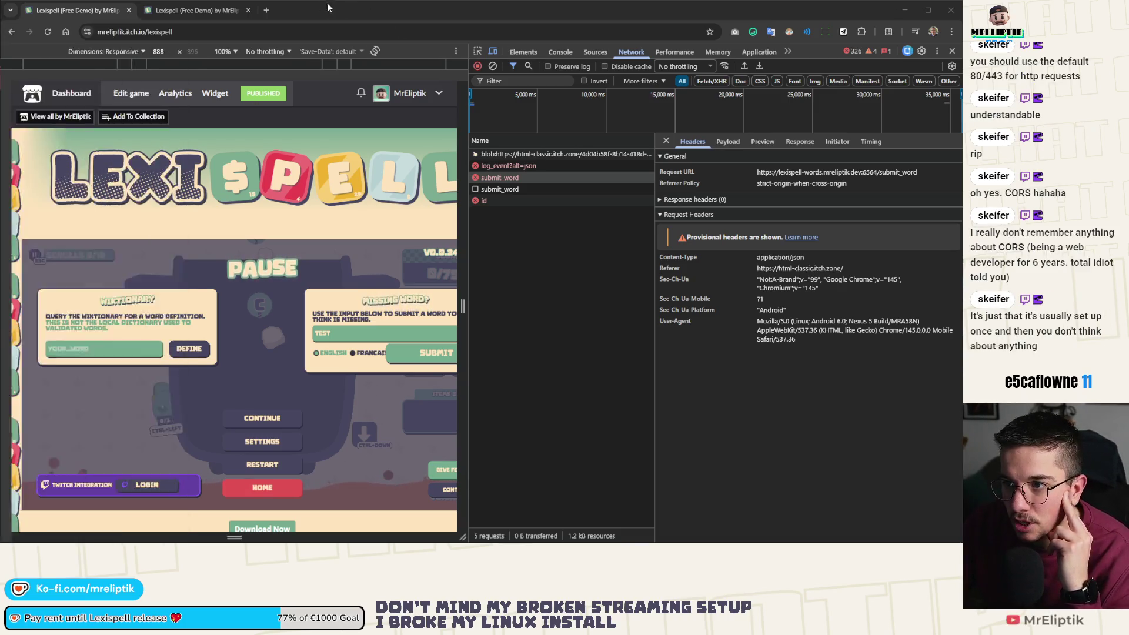
Close the duplicate Lexispell tab after checking its console errors.
key("alt+Tab")
scroll(480, 294, "down", 6)
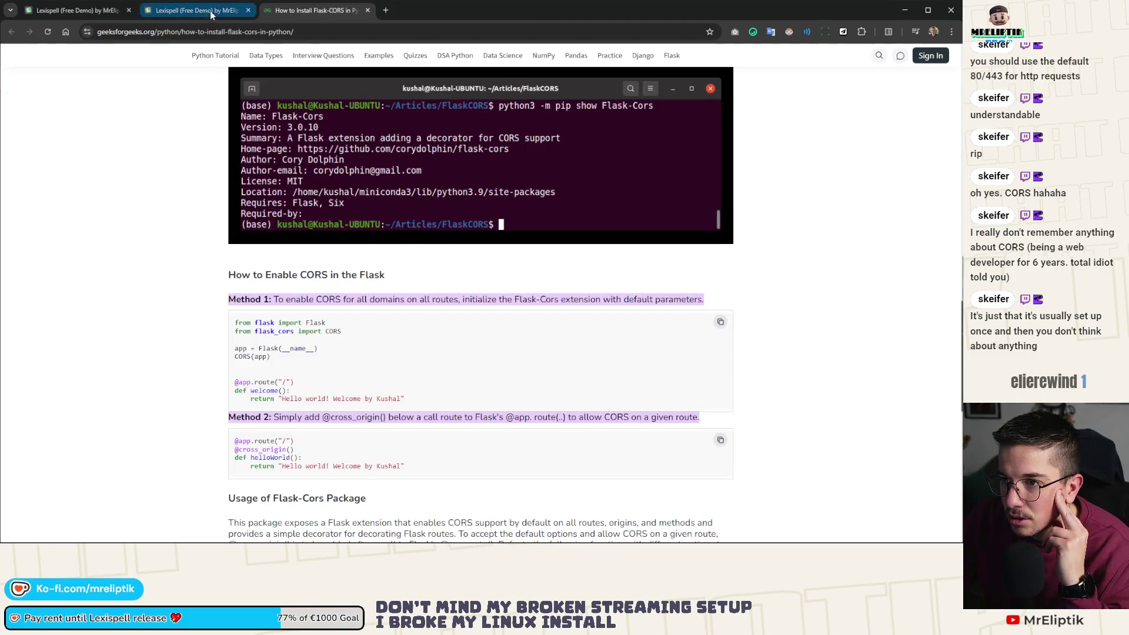
left_click(212, 13)
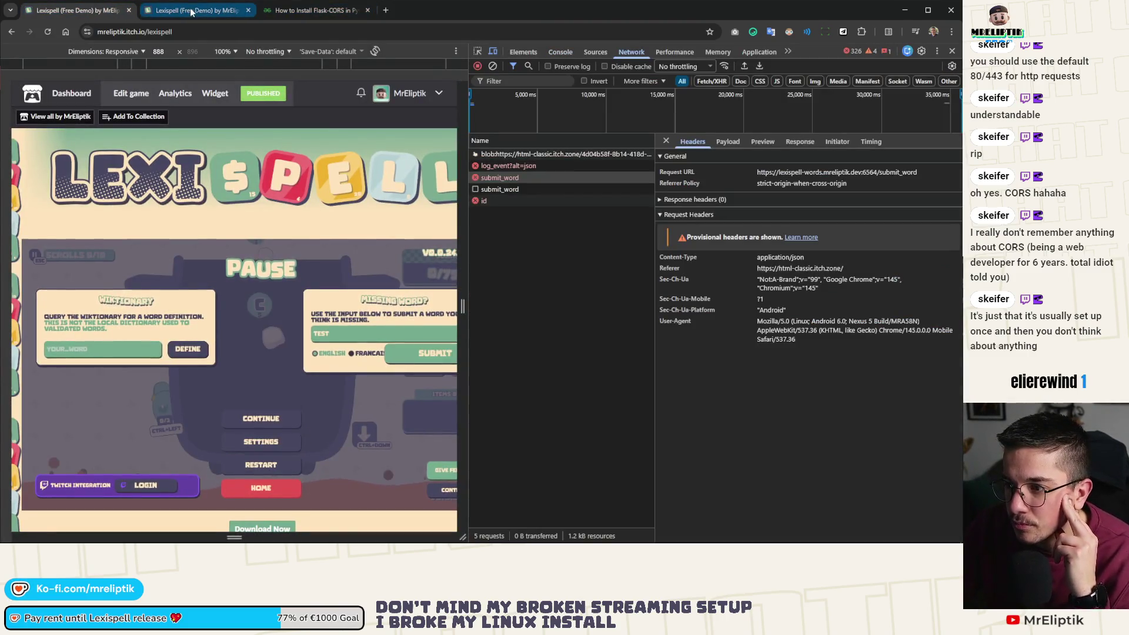
left_click(191, 11)
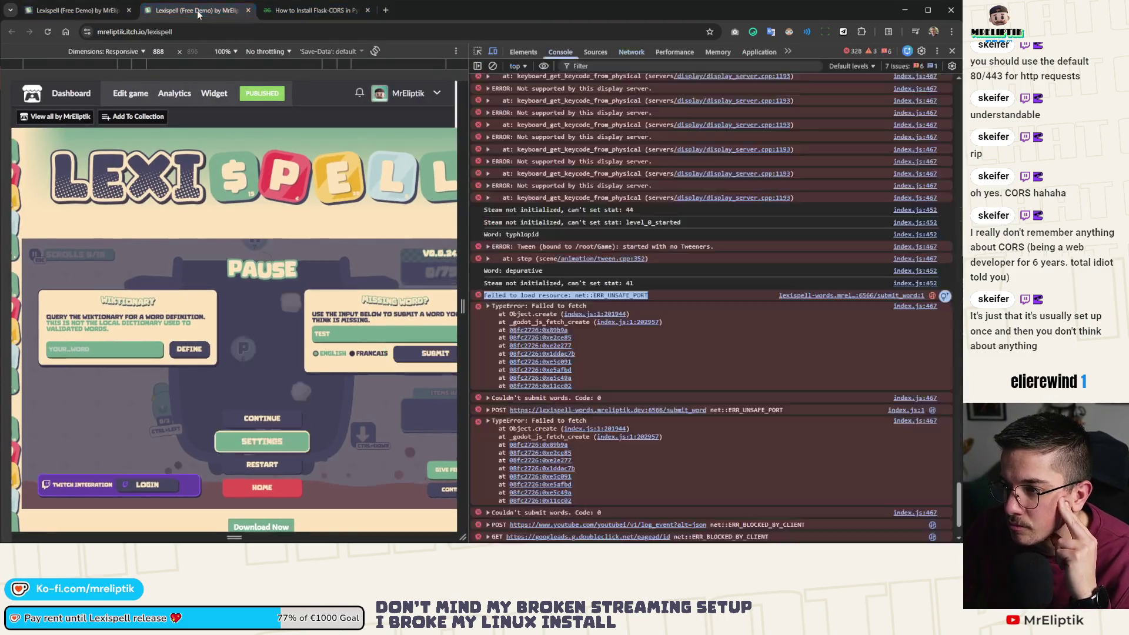
left_click(249, 11)
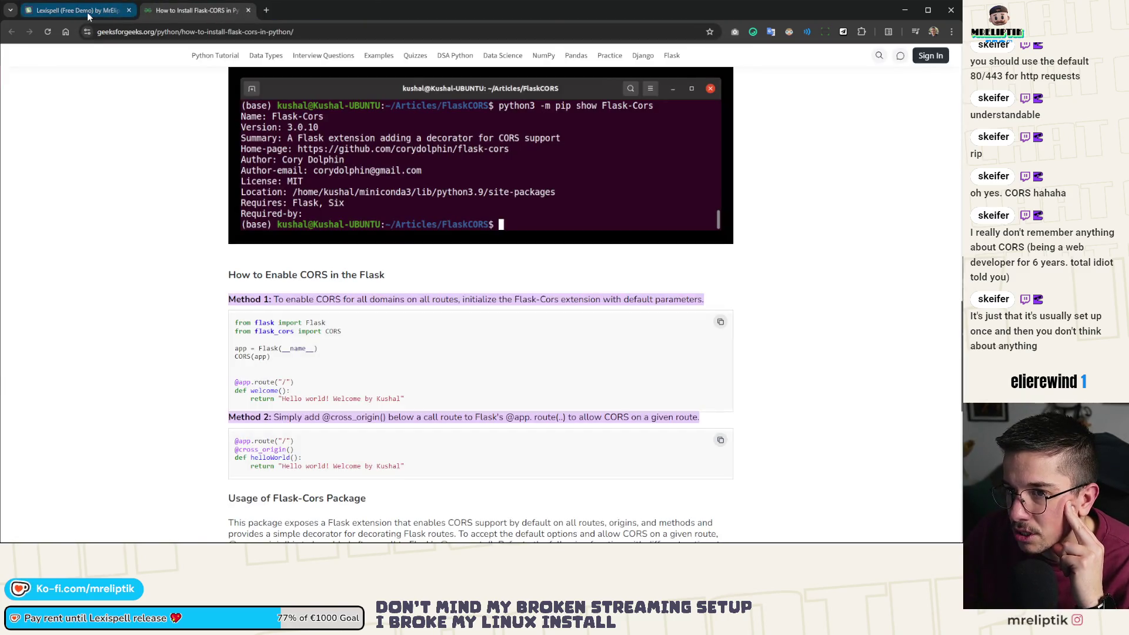
left_click(87, 12)
left_click(193, 13)
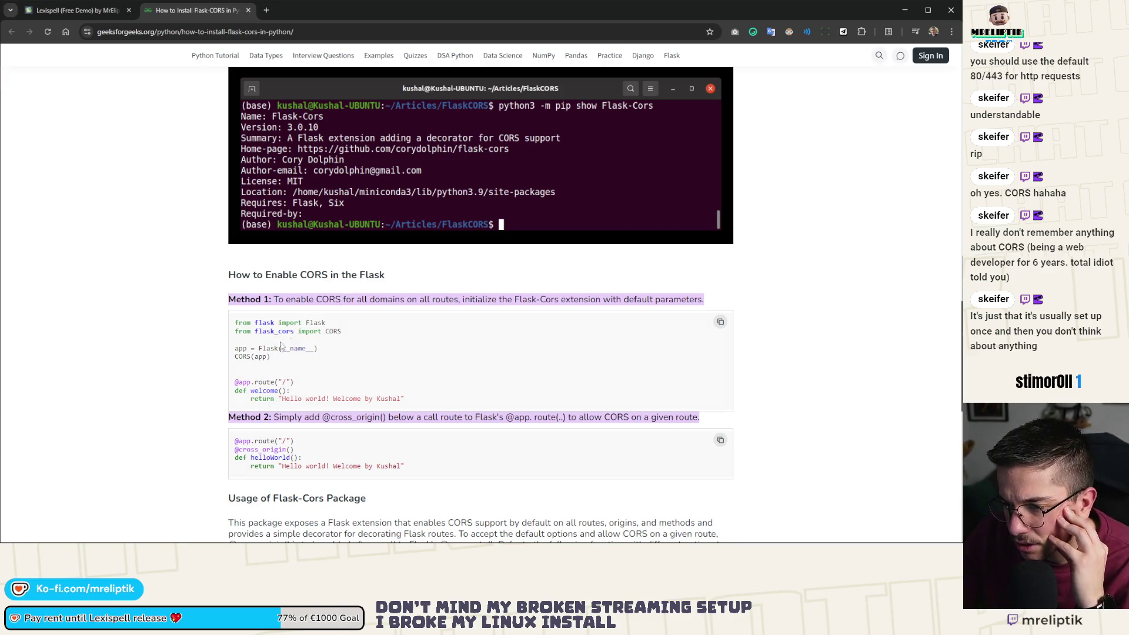
Read through the GeeksforGeeks Flask-CORS article.
scroll(340, 337, "down", 2)
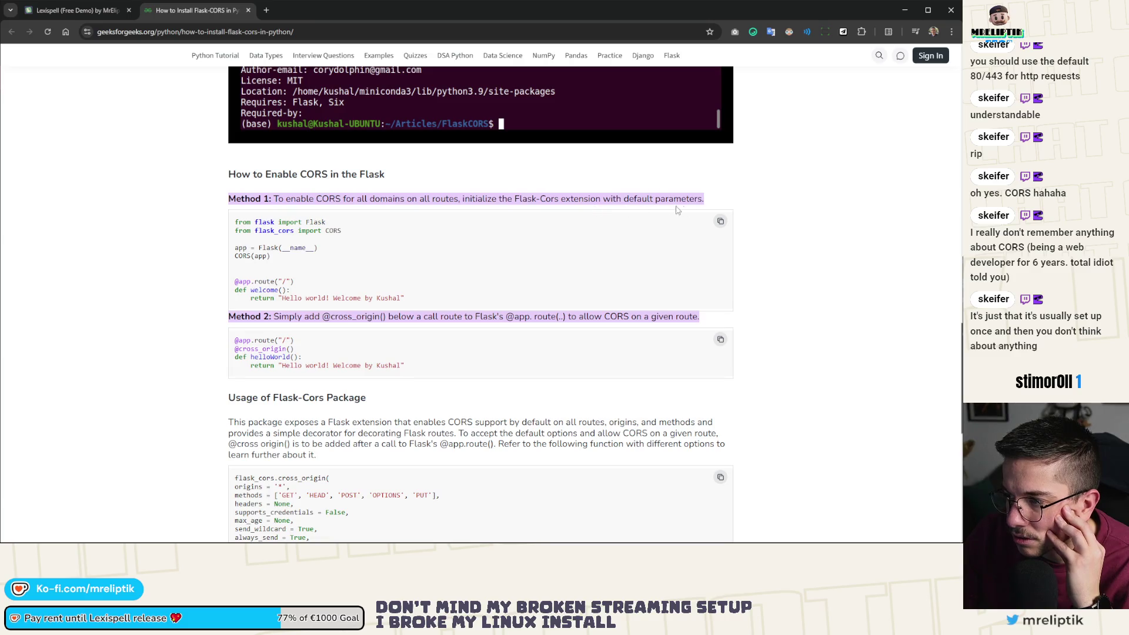
scroll(684, 210, "down", 1)
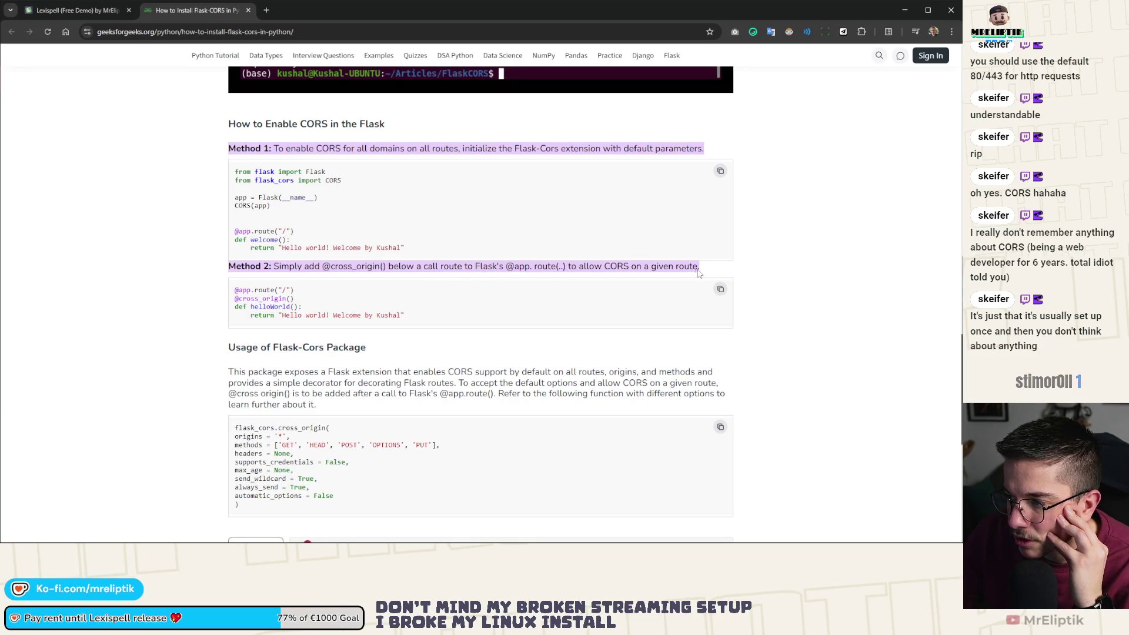
scroll(716, 272, "down", 2)
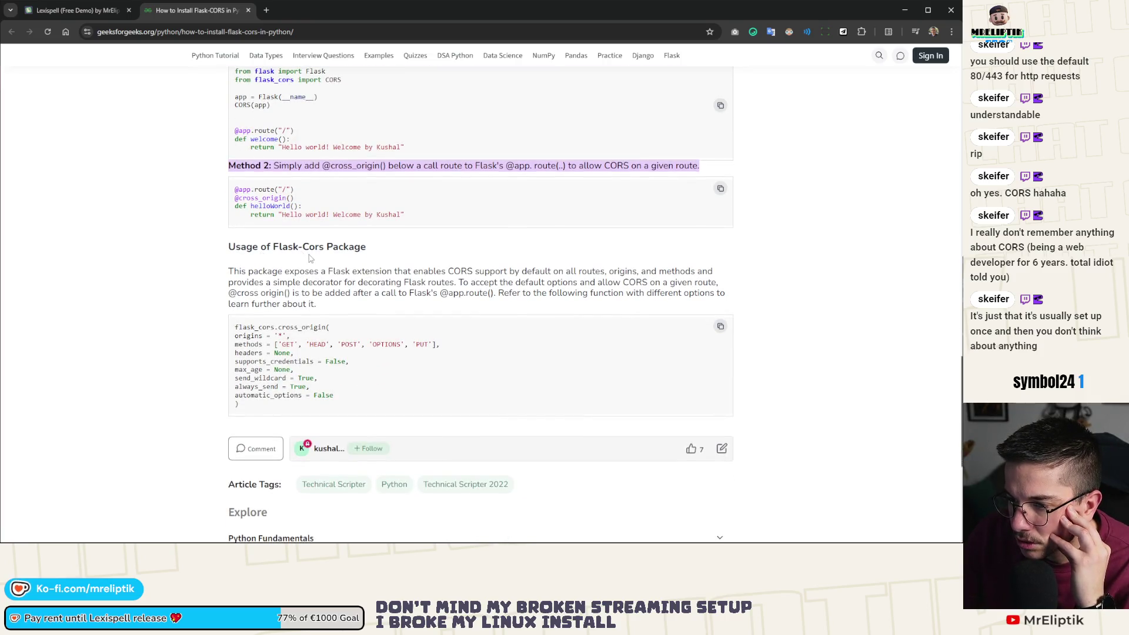
scroll(313, 330, "down", 3)
scroll(312, 329, "up", 3)
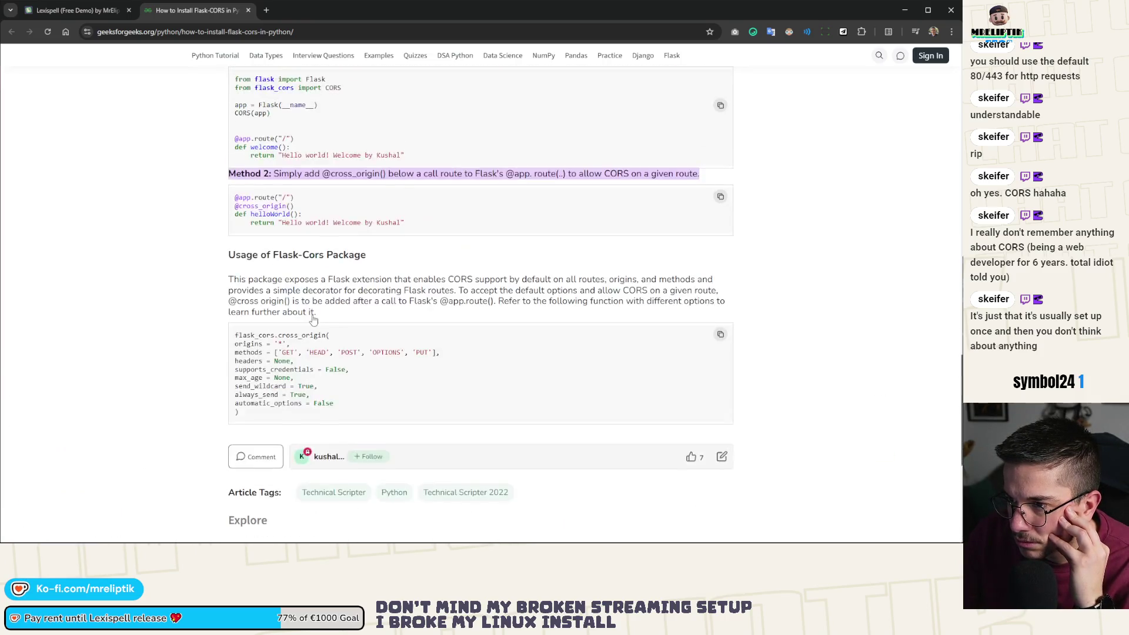
scroll(312, 317, "up", 10)
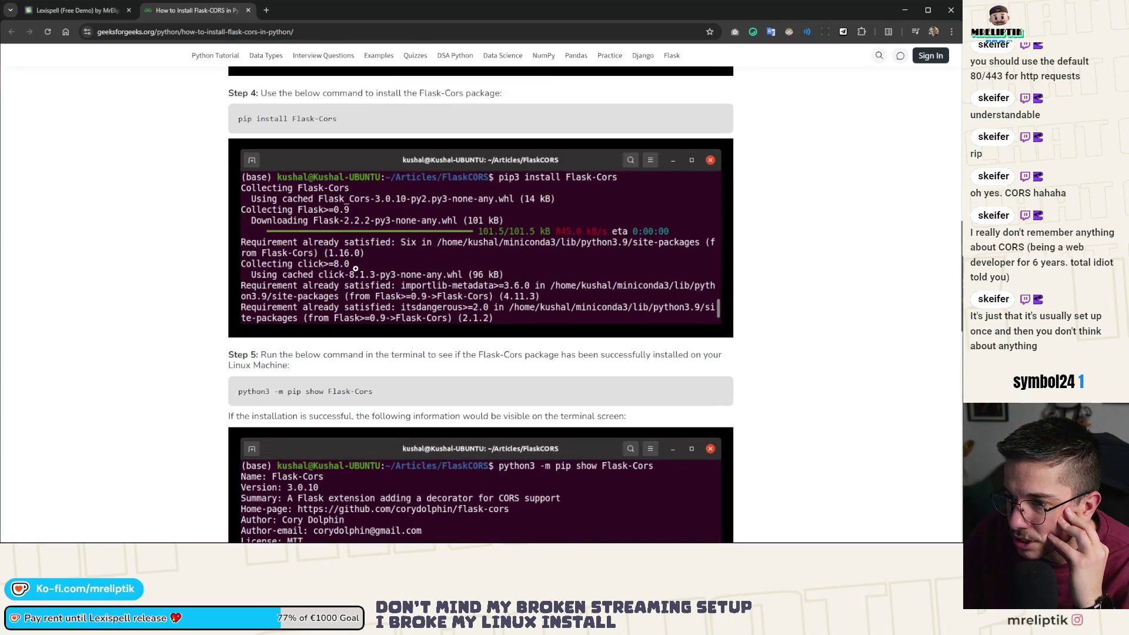
scroll(353, 274, "down", 6)
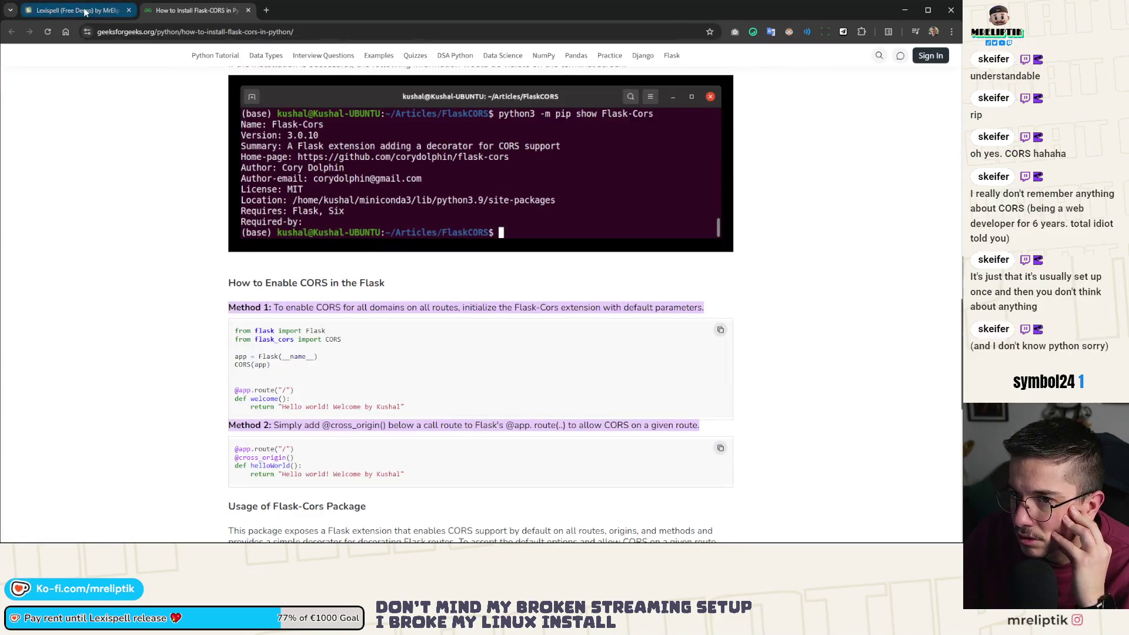
left_click(76, 10)
left_click(191, 10)
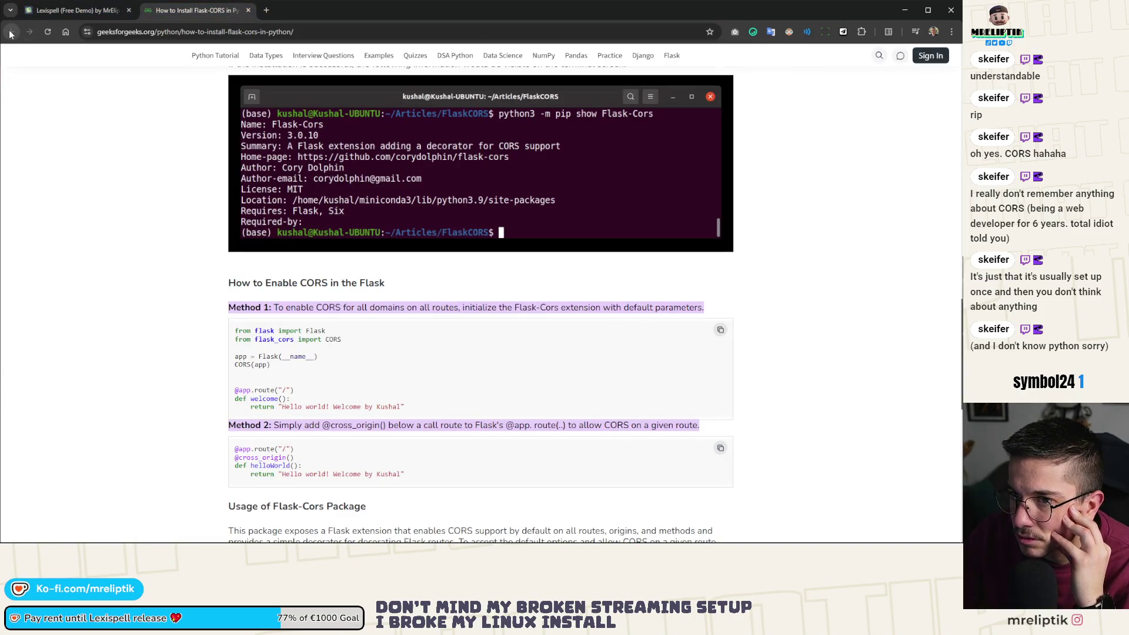
Search Google for 'flask enable cors domain' and open the Specify domains for Flask-CORS question separately.
key("ctrl+t")
type("flask enable cors domain")
key("Return")
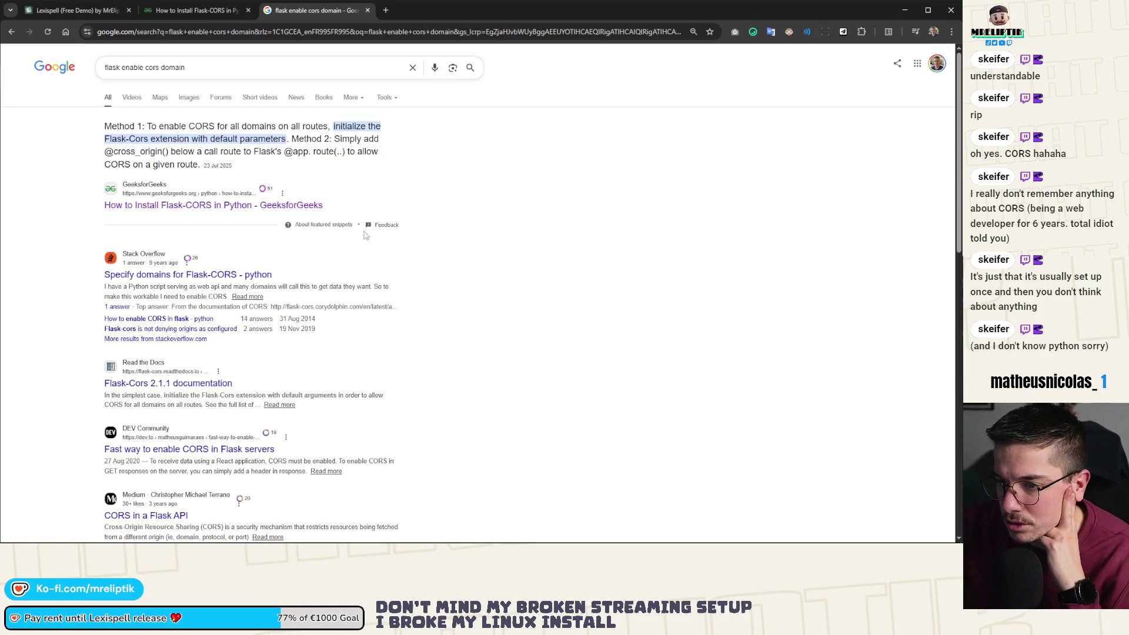
middle_click(167, 282)
Read the Stack Overflow answer, highlighting the origins key in the last code example.
left_click(416, 9)
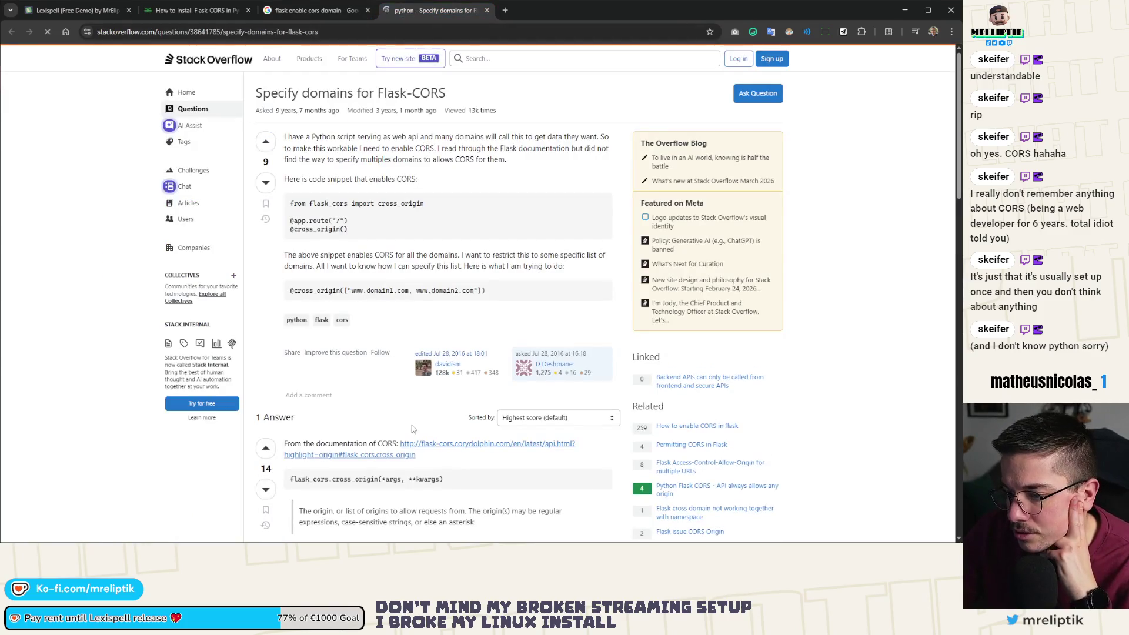
scroll(401, 328, "down", 3)
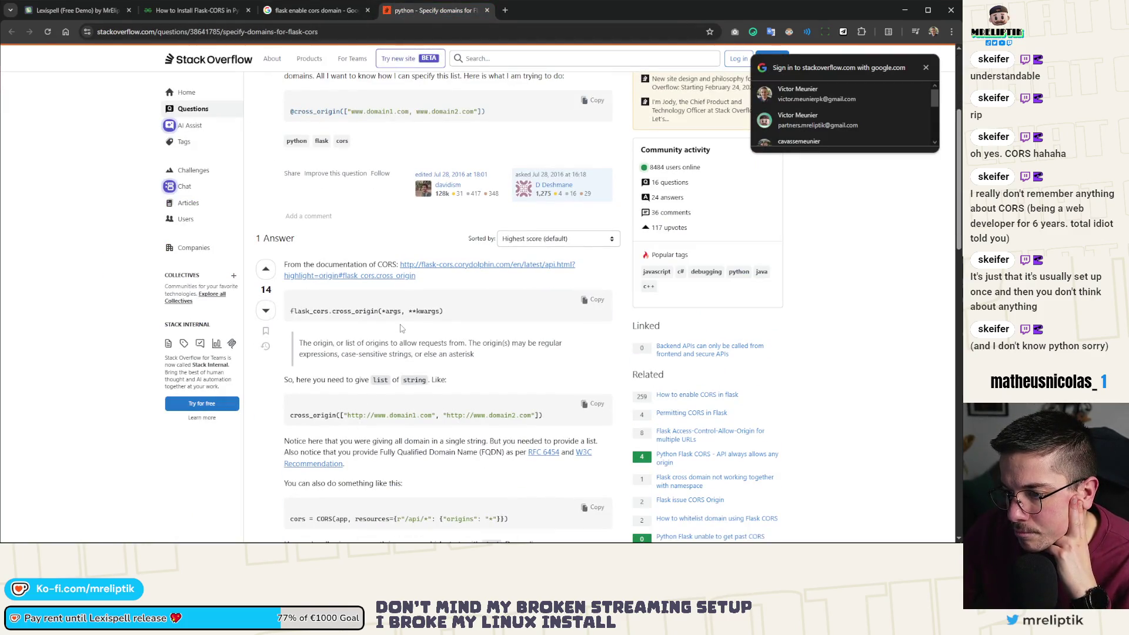
scroll(400, 328, "down", 2)
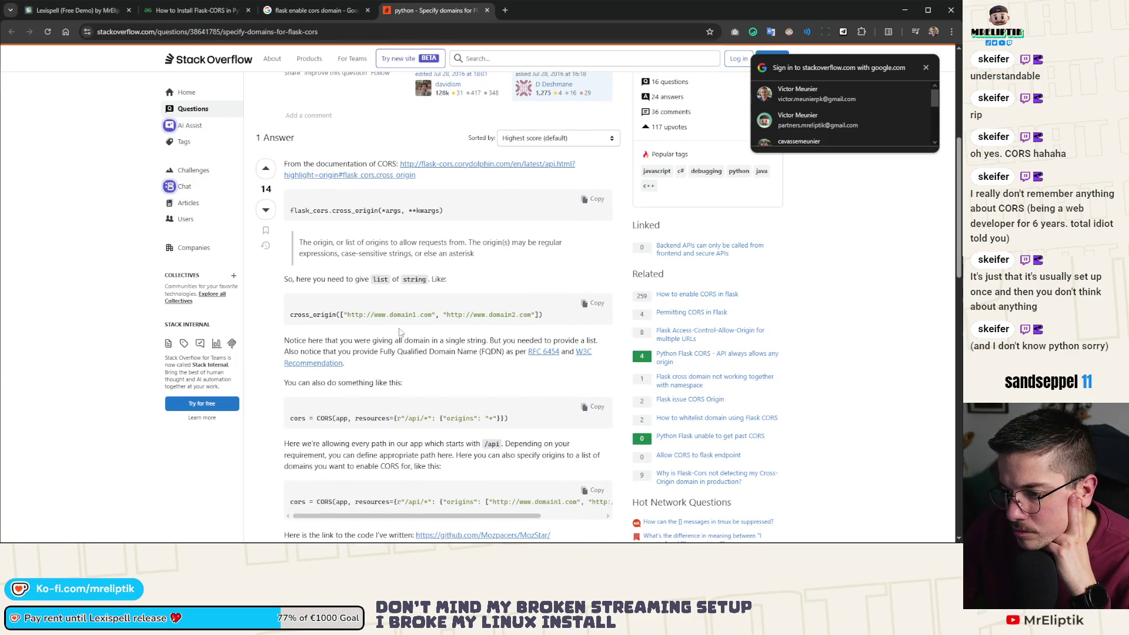
scroll(399, 332, "down", 2)
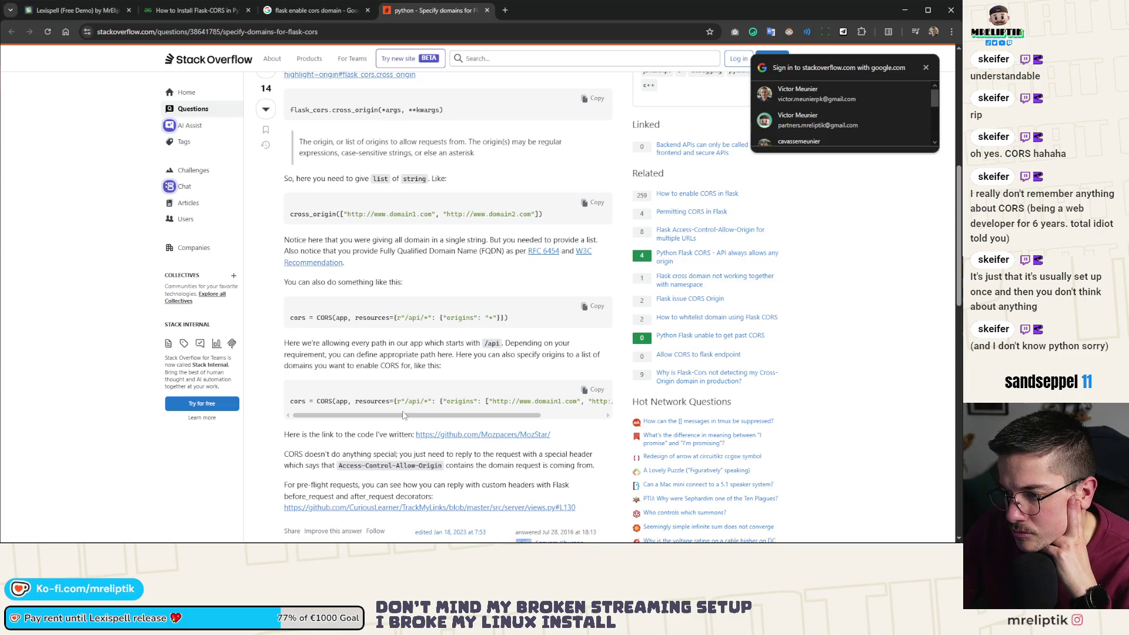
mouse_move(467, 401)
left_mouse_down()
mouse_move(480, 415)
mouse_move(545, 419)
left_mouse_up()
scroll(561, 418, "down", 3)
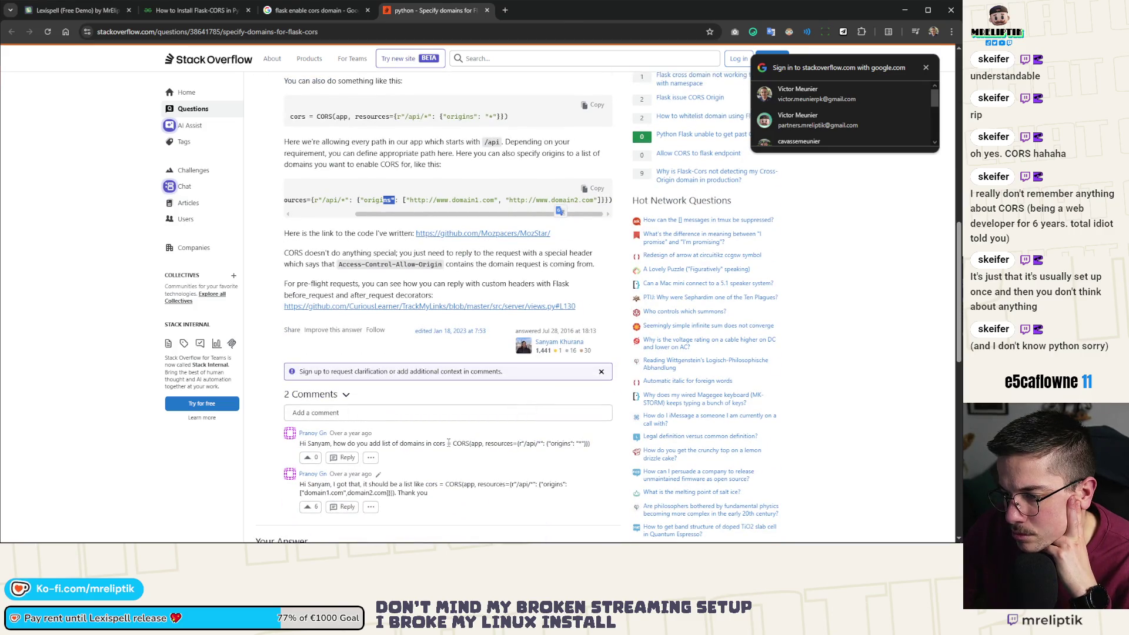
scroll(377, 473, "down", 2)
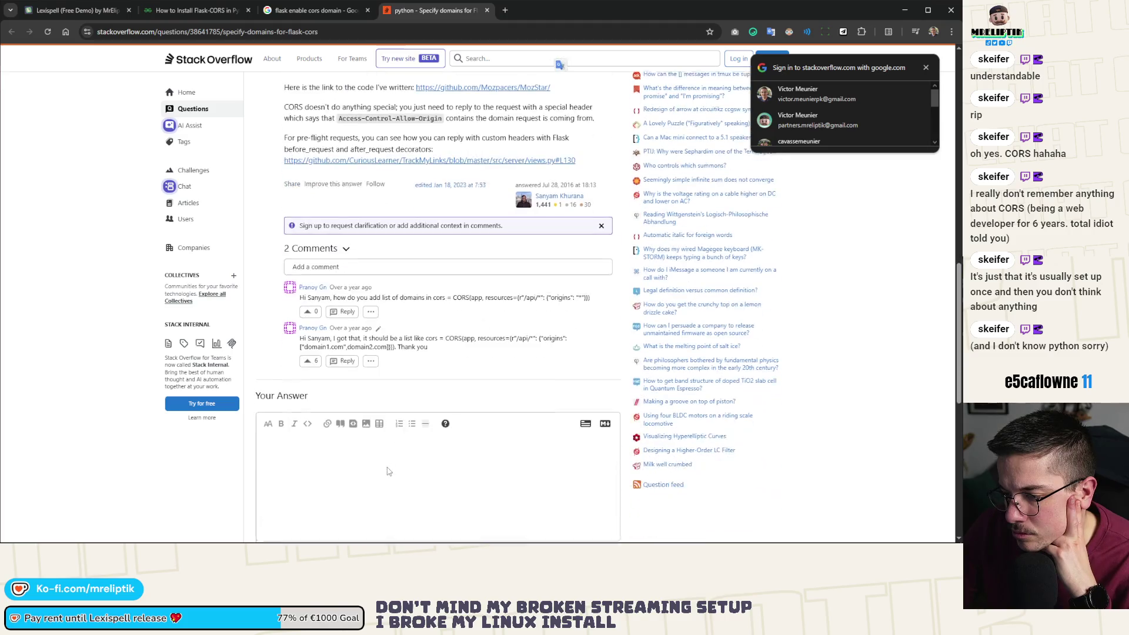
scroll(390, 466, "up", 4)
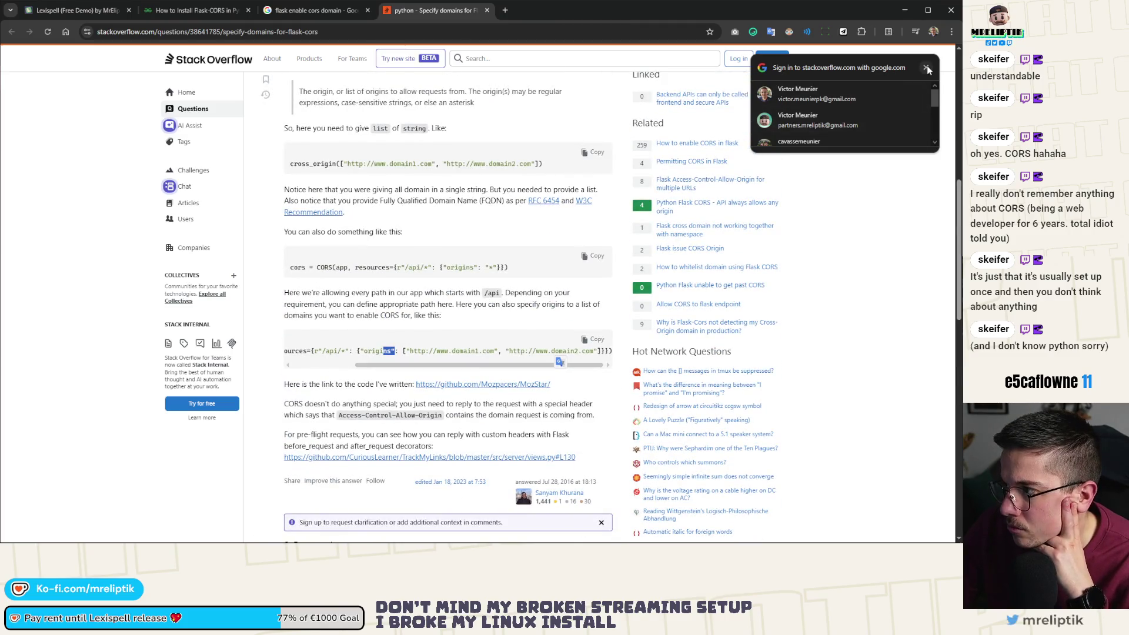
scroll(447, 176, "up", 4)
Return to the 'flask enable cors domain' results and scroll down to the DEV Community entry.
left_click(93, 10)
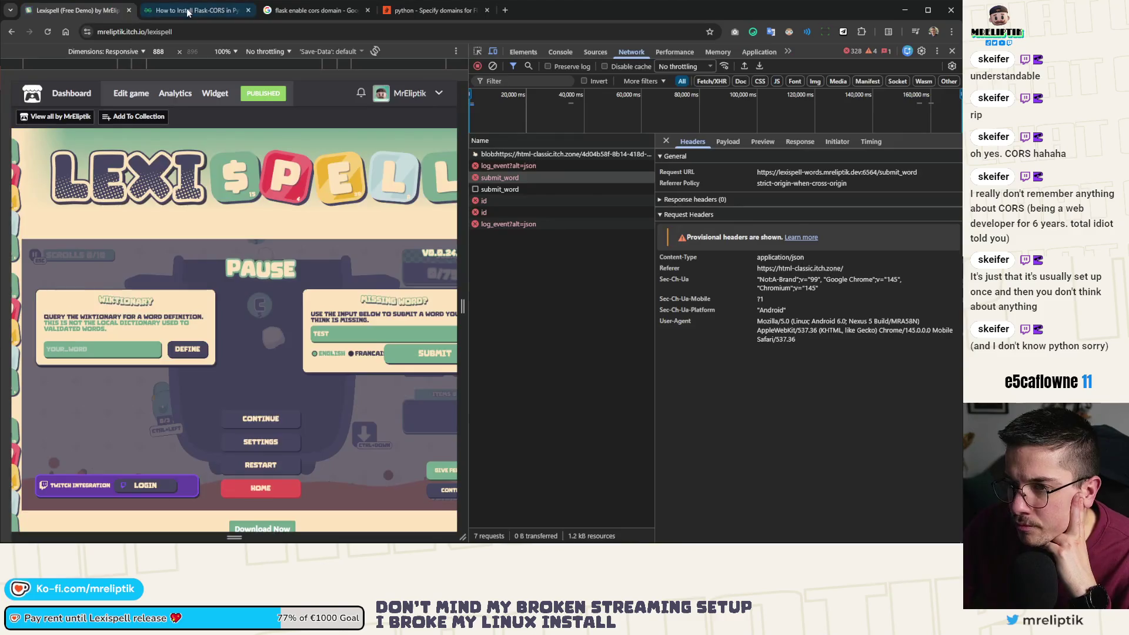
left_click(194, 10)
scroll(269, 131, "down", 3)
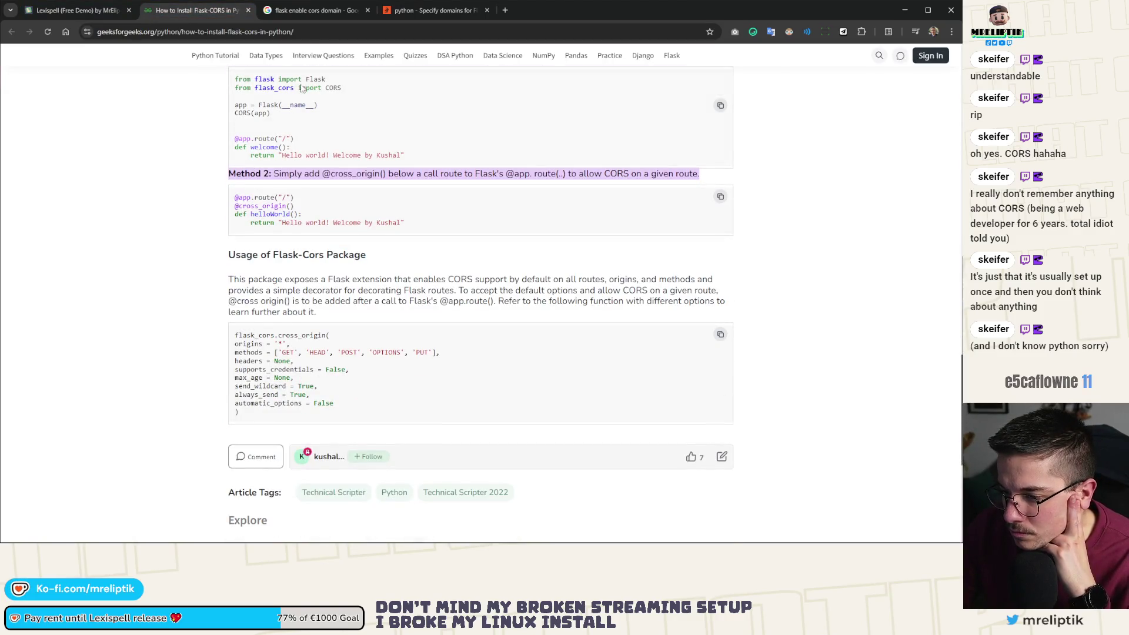
key("ctrl+Tab")
scroll(273, 354, "down", 2)
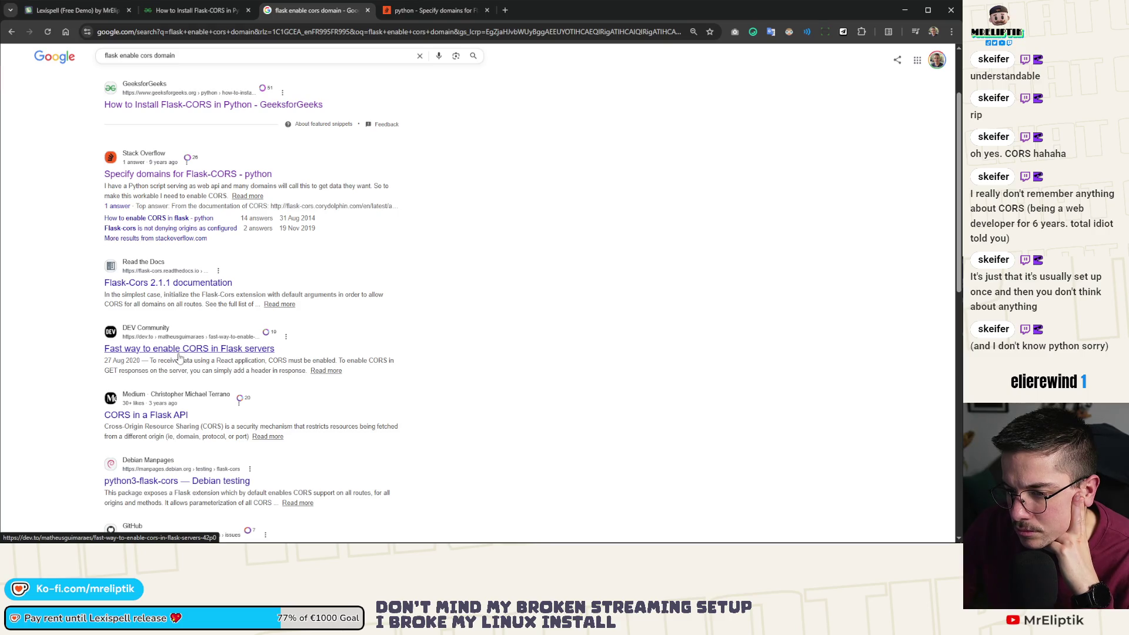
Read the DEV 'Fast way to enable CORS in Flask servers' article in its own tab, then return to Google results.
middle_click(179, 357)
scroll(183, 411, "down", 4)
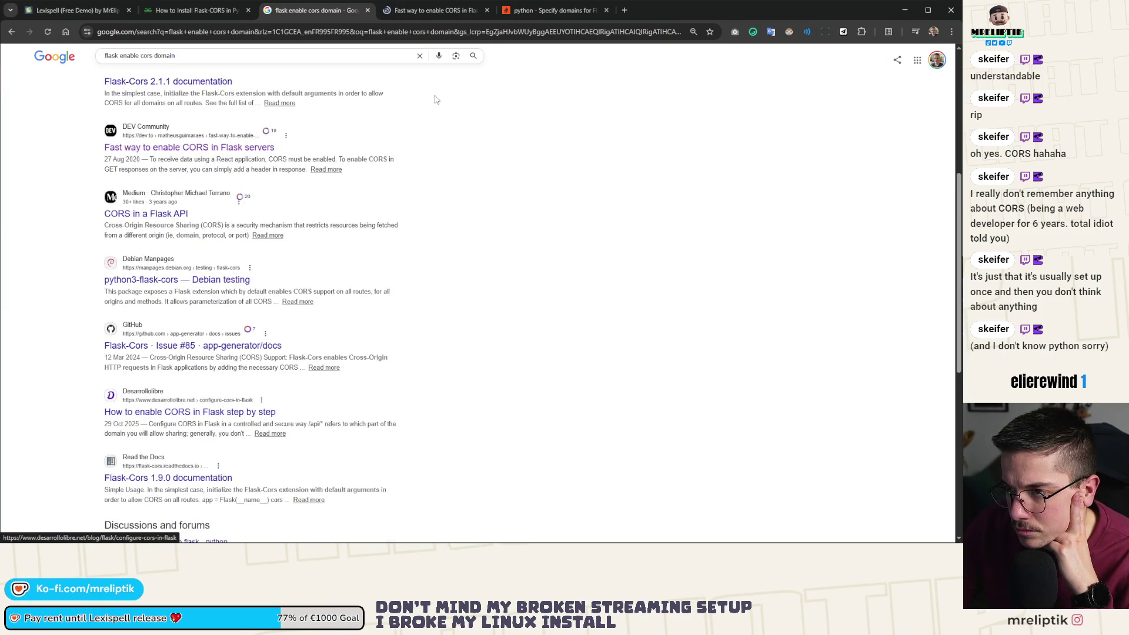
left_click(429, 10)
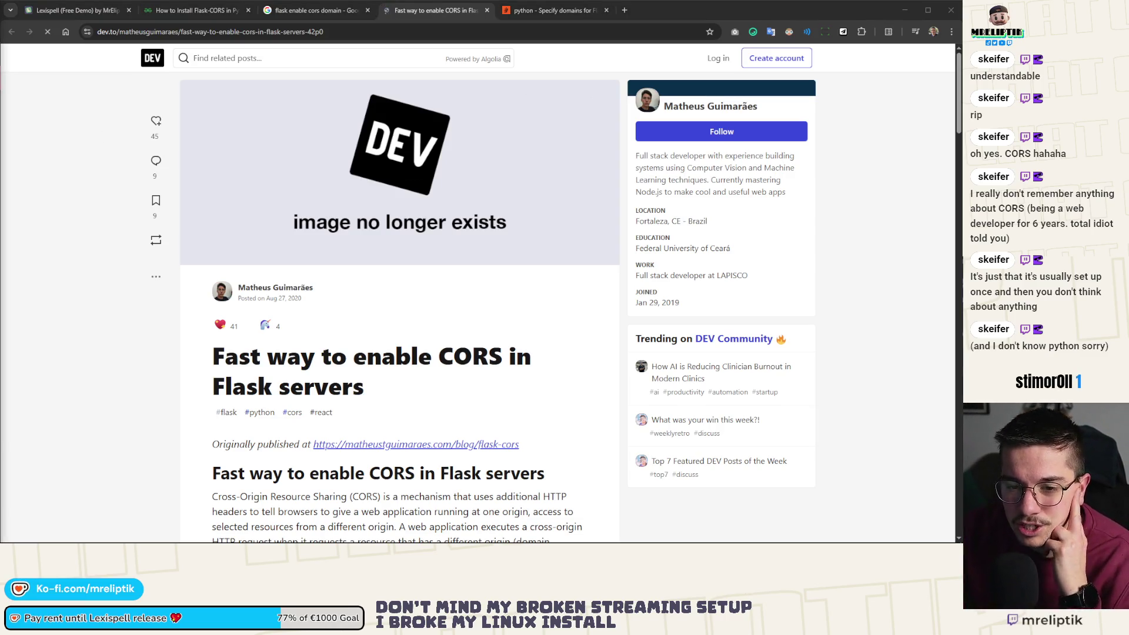
scroll(527, 307, "down", 3)
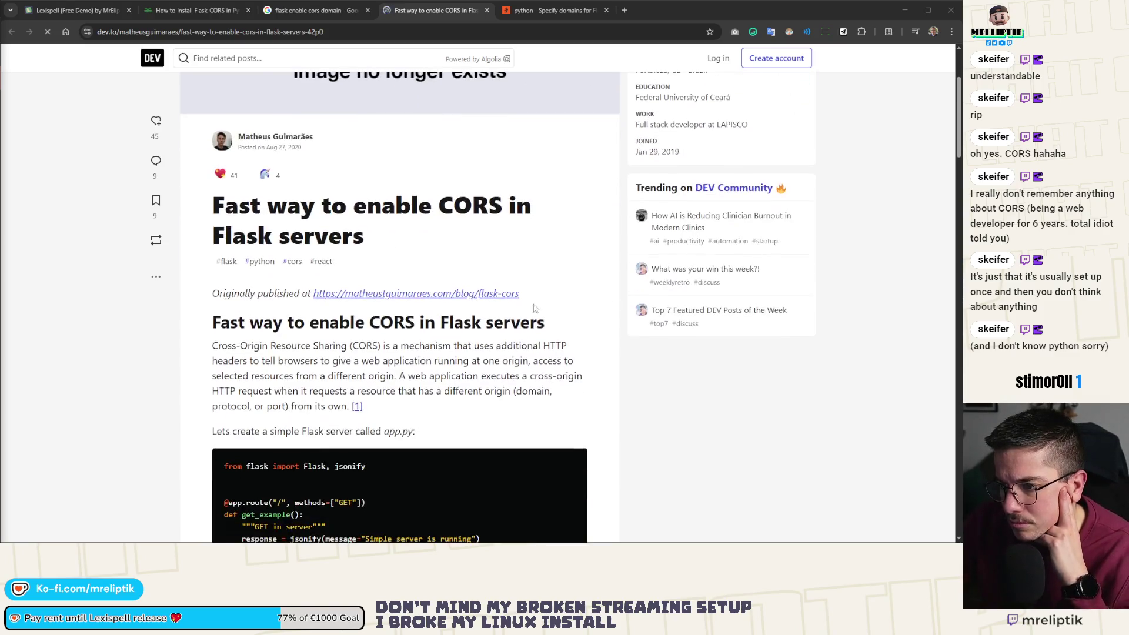
scroll(559, 247, "down", 4)
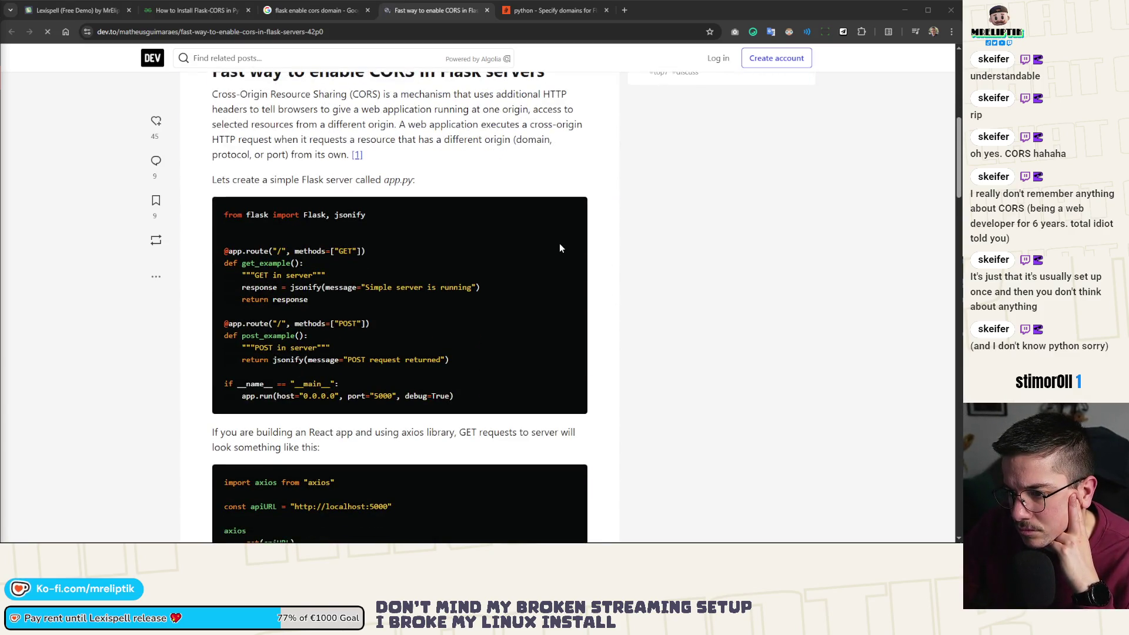
scroll(559, 247, "down", 4)
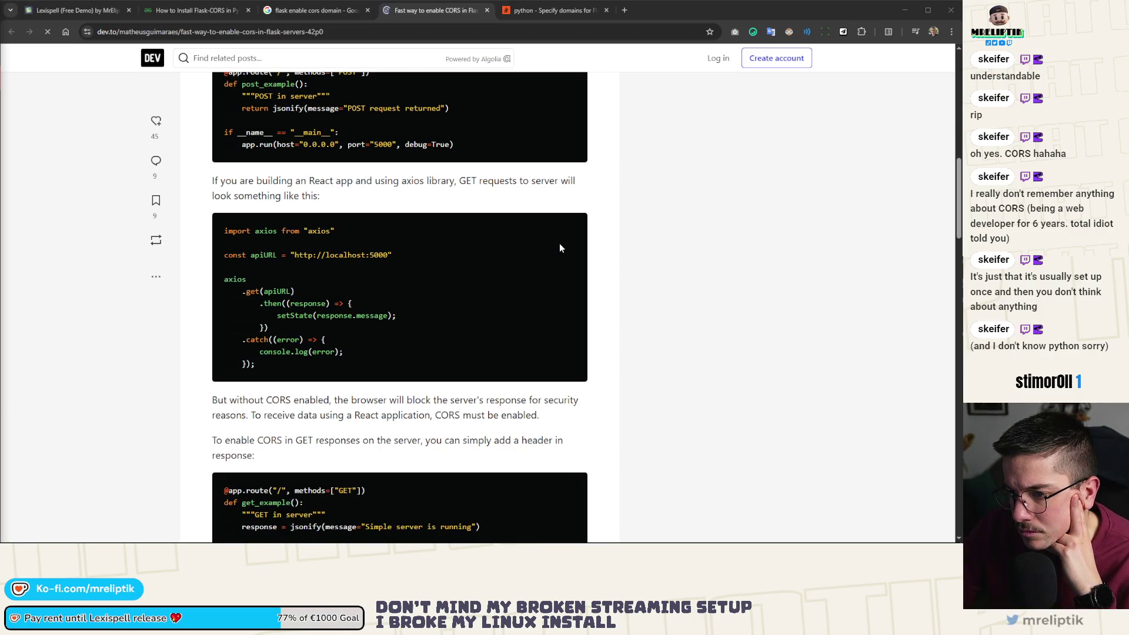
scroll(477, 272, "down", 4)
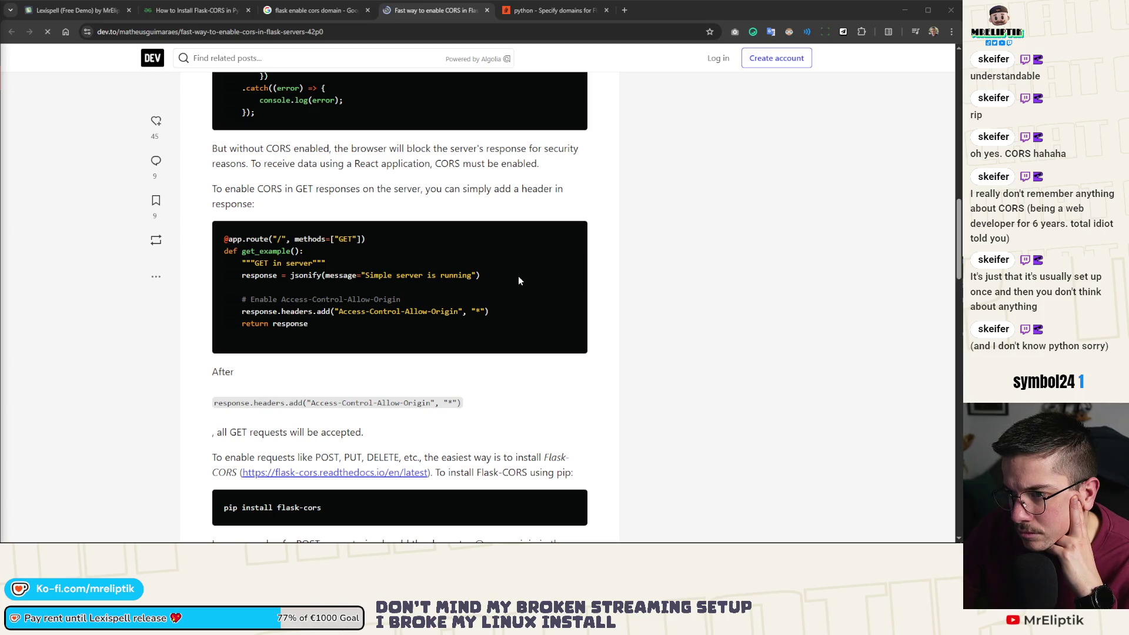
scroll(518, 281, "down", 5)
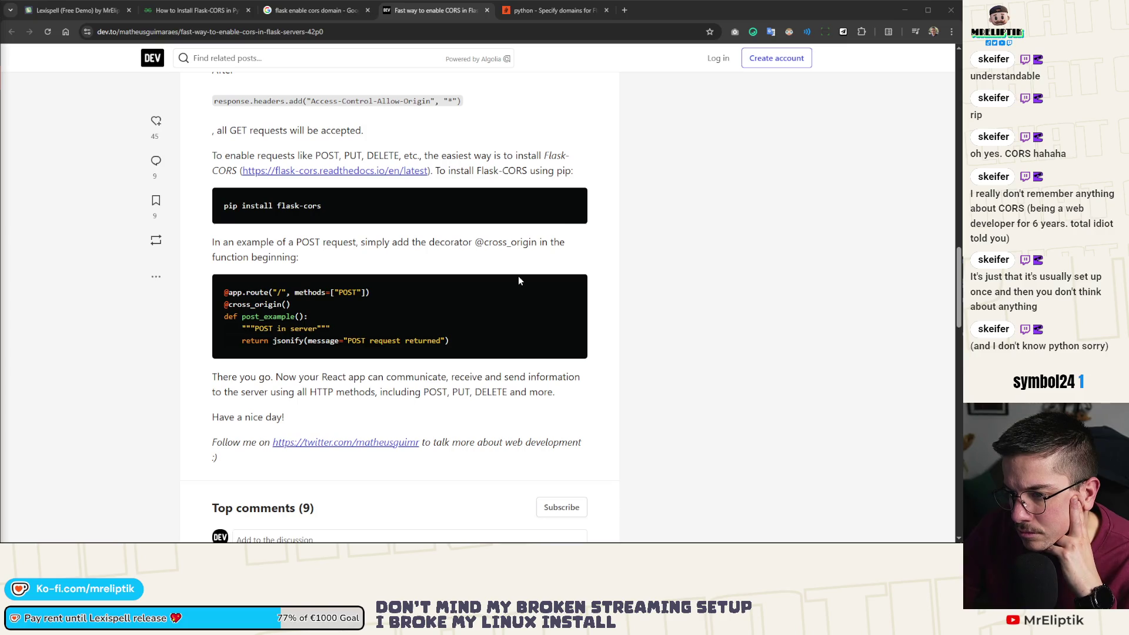
scroll(519, 281, "down", 4)
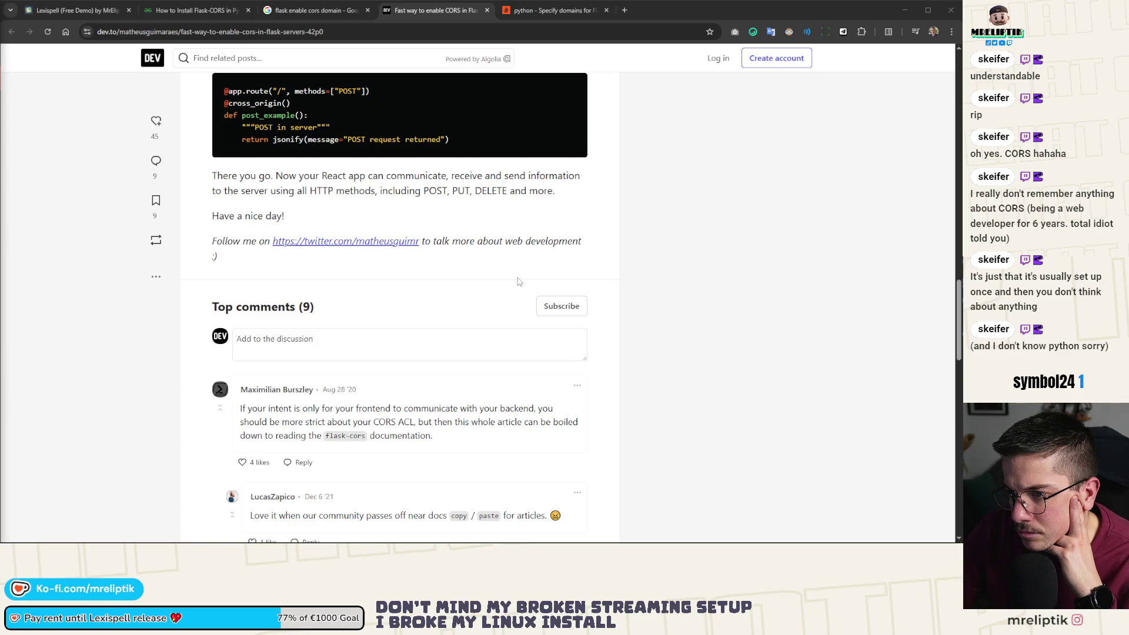
scroll(518, 282, "down", 2)
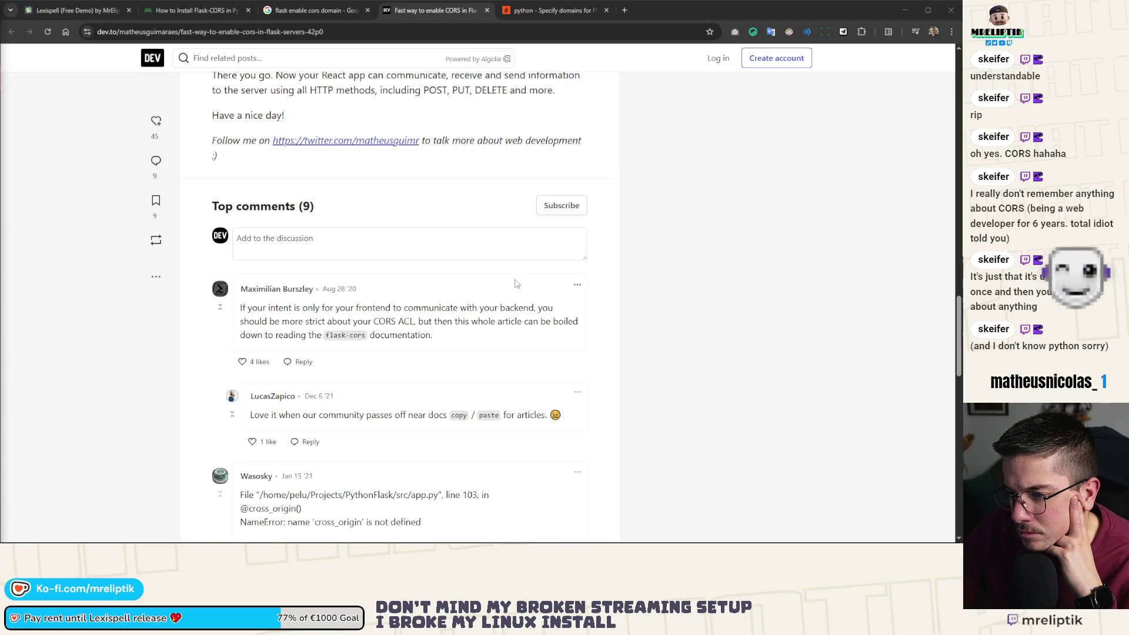
scroll(516, 284, "down", 3)
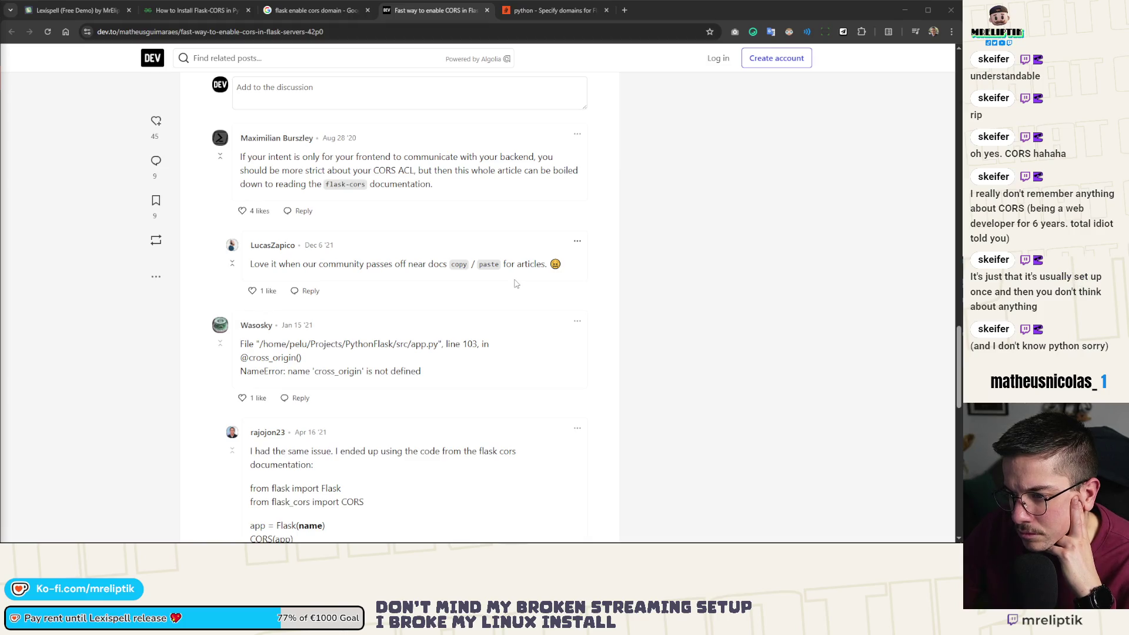
scroll(516, 284, "down", 2)
left_click(312, 10)
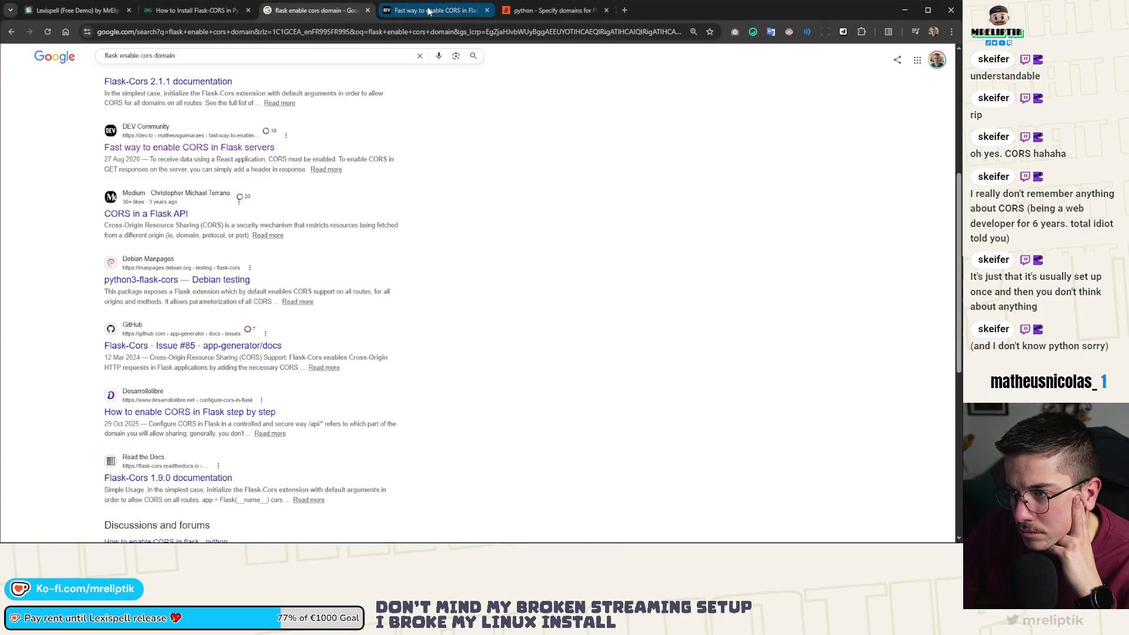
Close the DEV article, read the Stack Overflow answer on Flask-CORS origins, then return to Google results.
left_click(429, 11)
middle_click(429, 11)
left_click(428, 11)
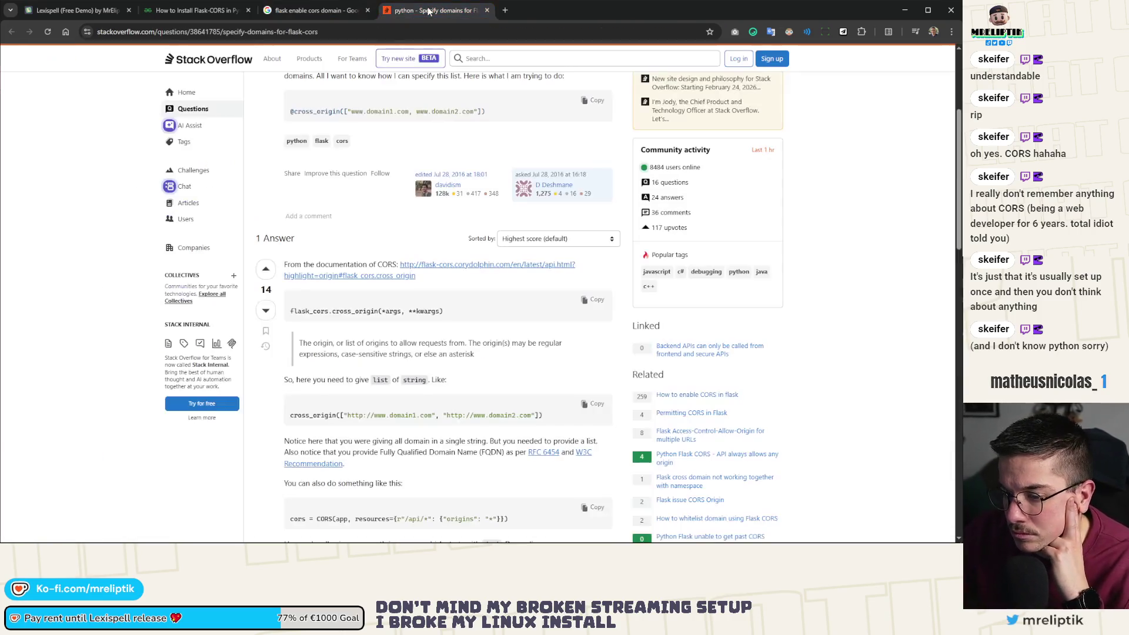
scroll(437, 321, "down", 3)
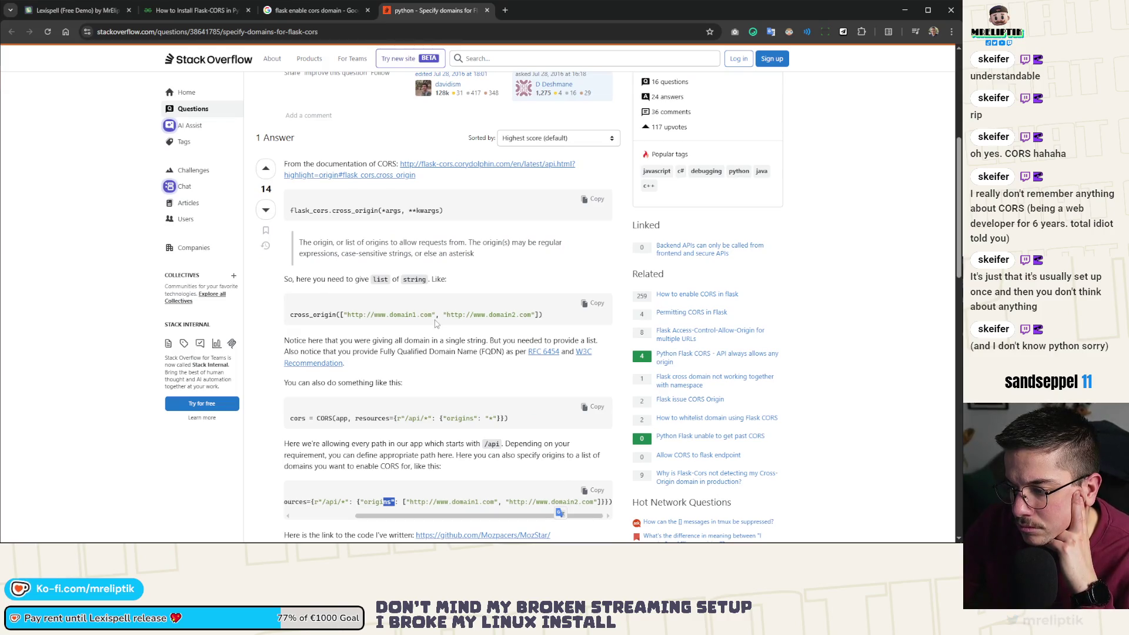
scroll(435, 322, "down", 4)
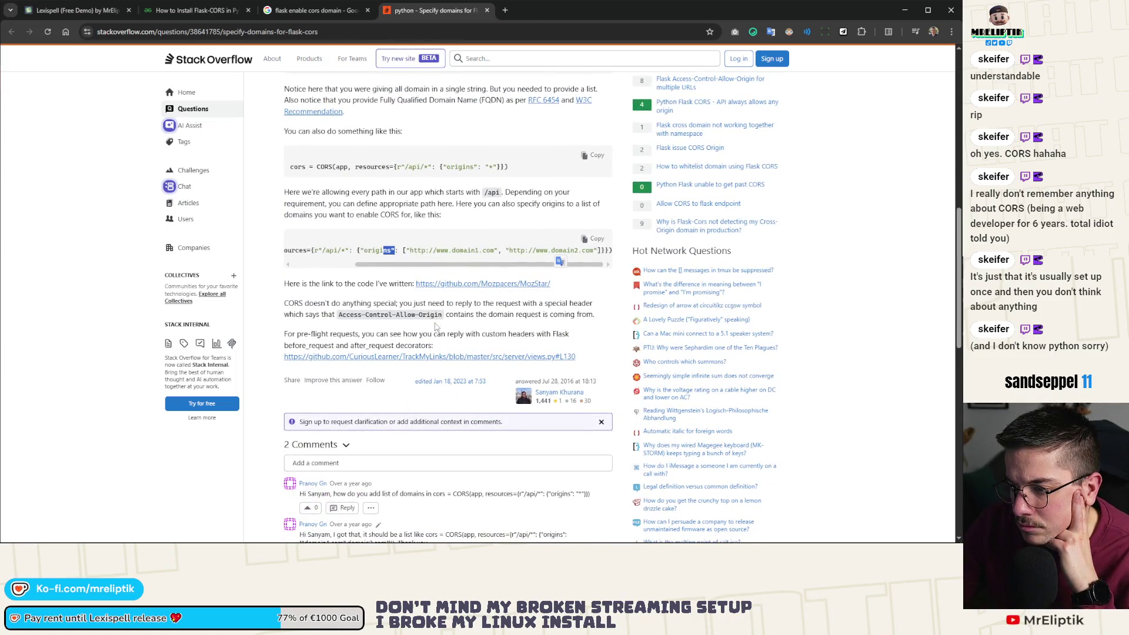
scroll(437, 327, "down", 3)
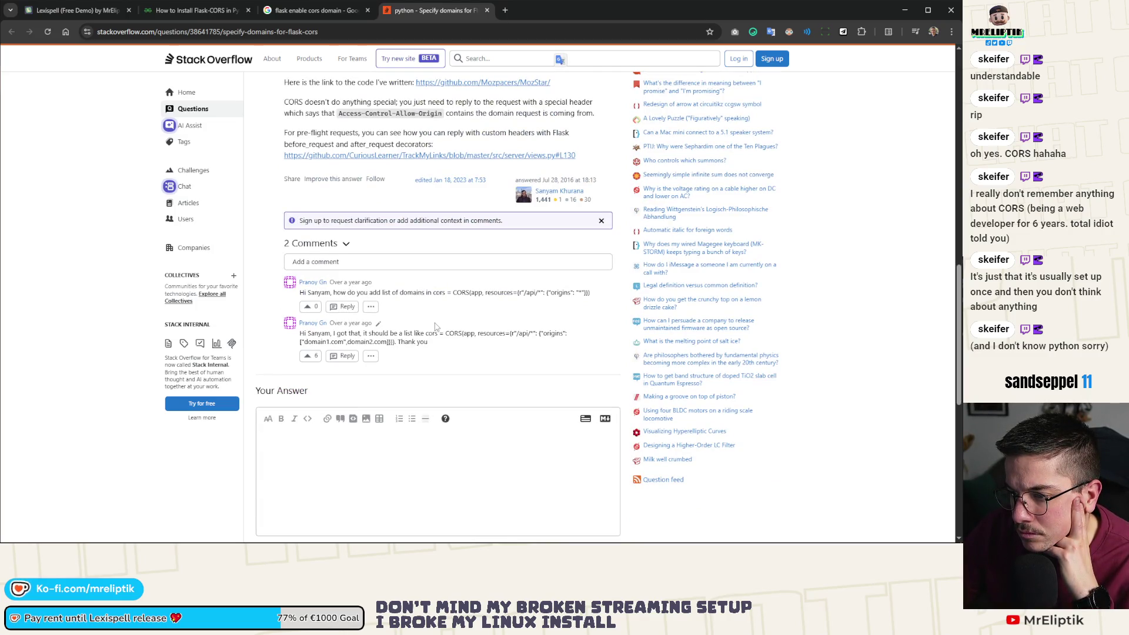
scroll(435, 327, "up", 3)
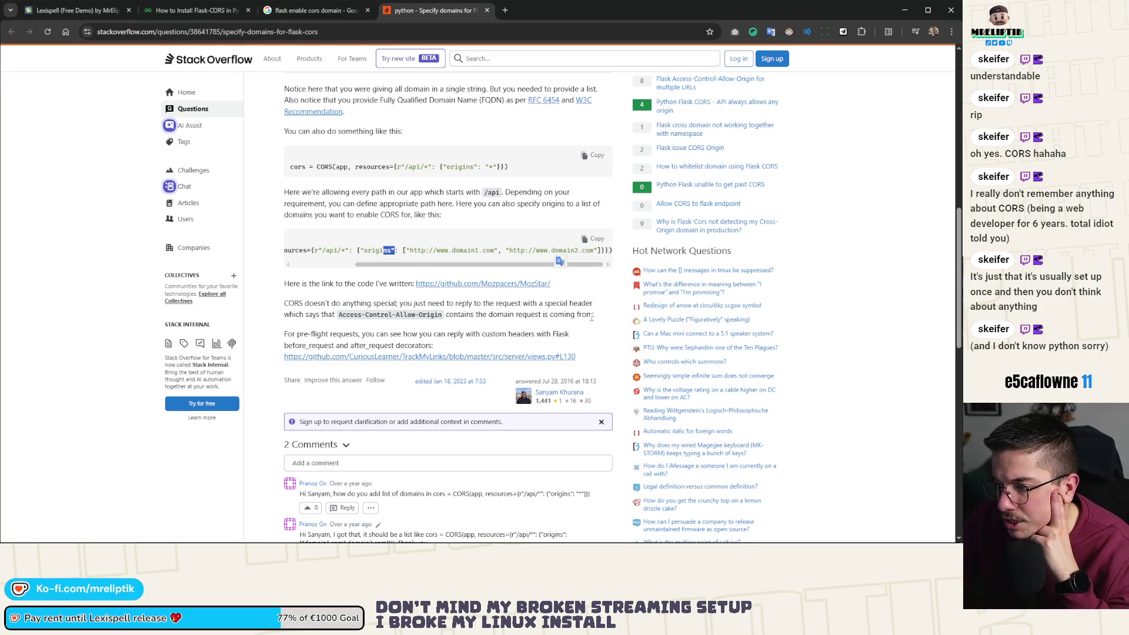
left_click(312, 10)
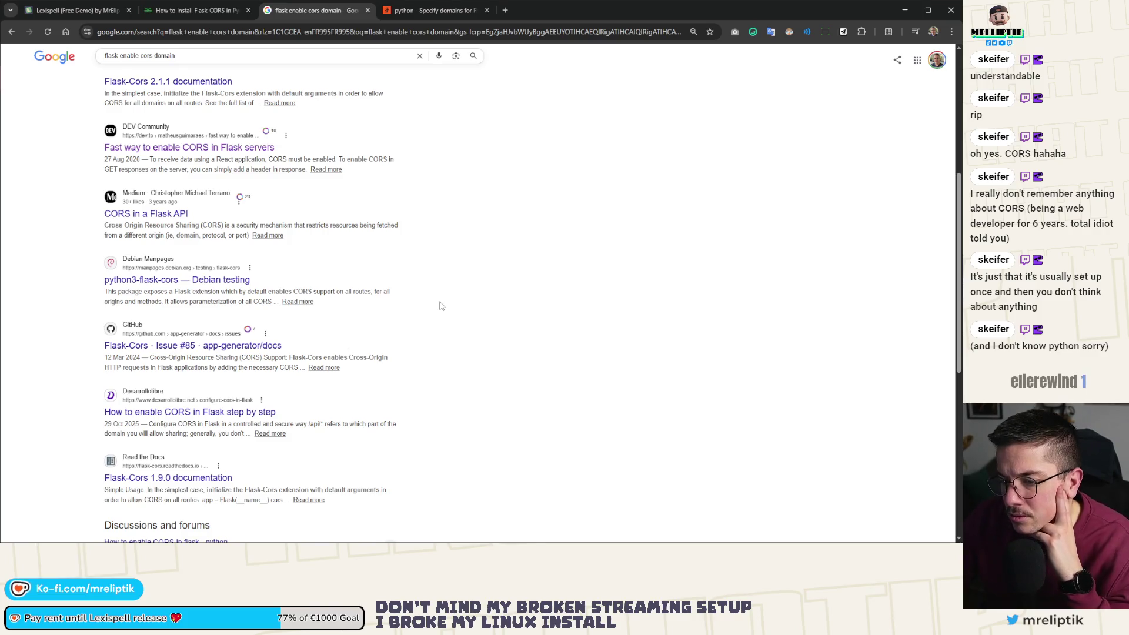
Show the Lexispell itch.io tab with the nano terminal editing server.py placed over it.
left_click(94, 12)
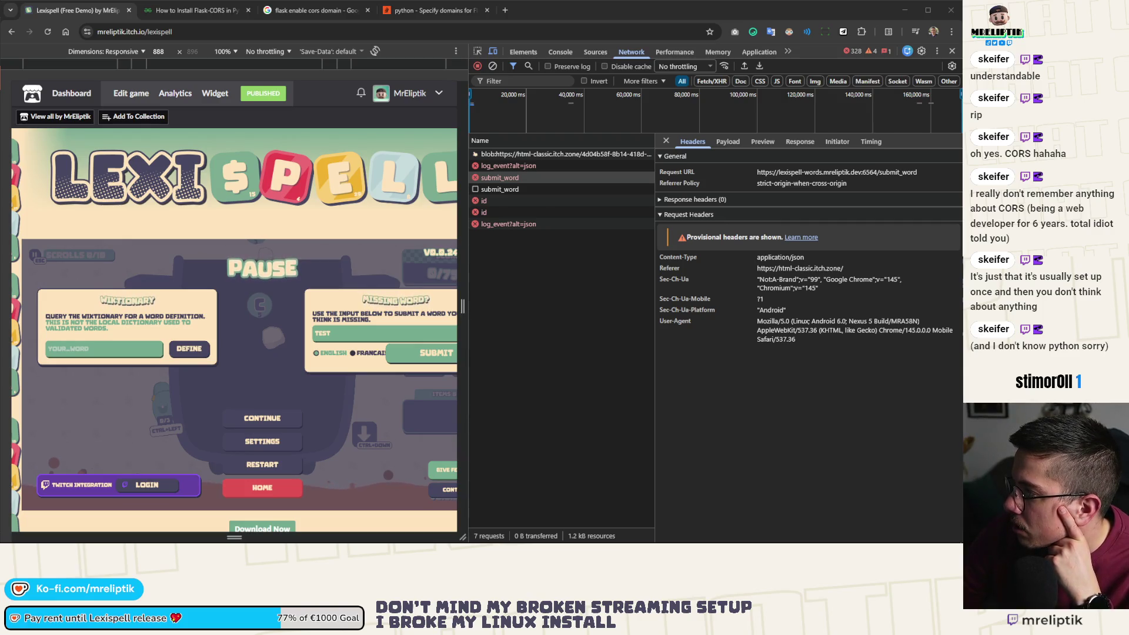
left_click_drag(958, 162, 382, 165)
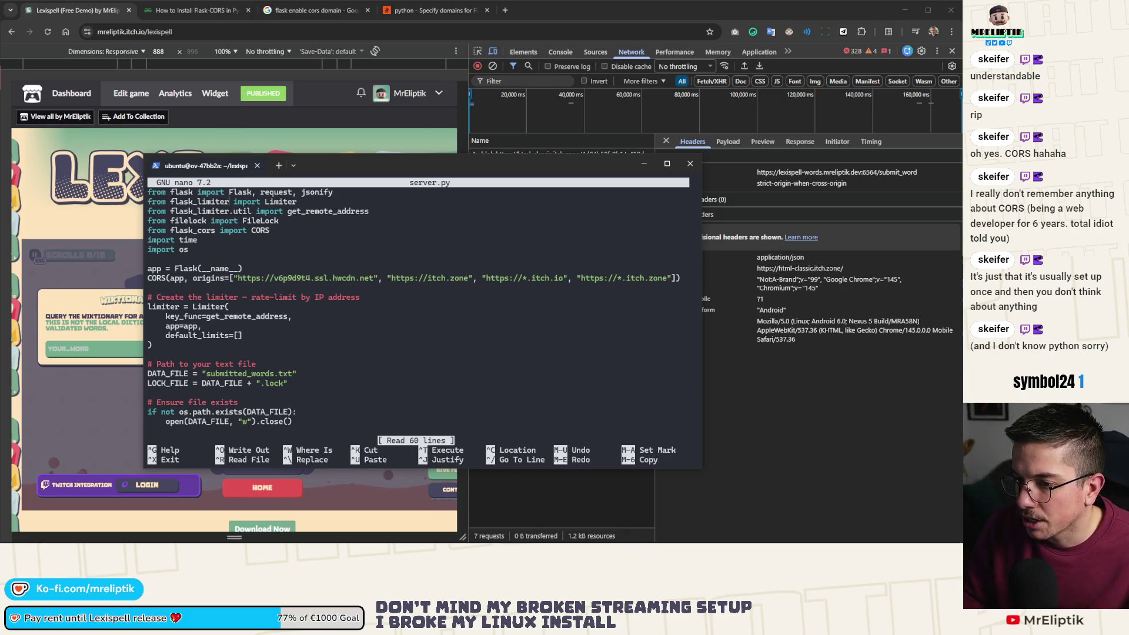
key("Down")
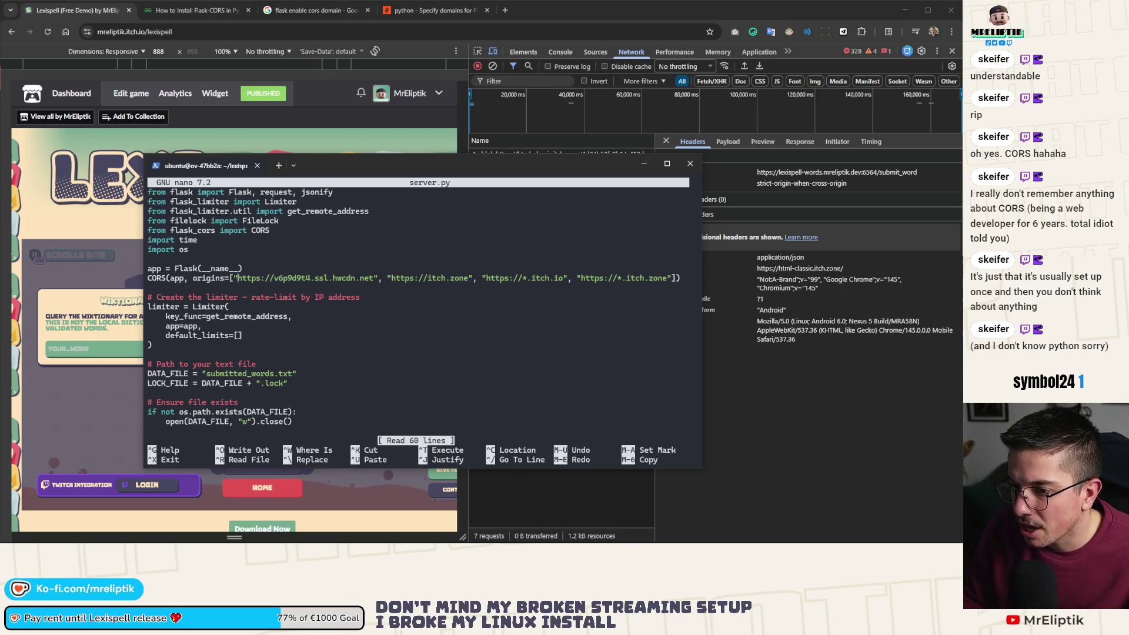
key("Right")
key("Right")
key("Right")
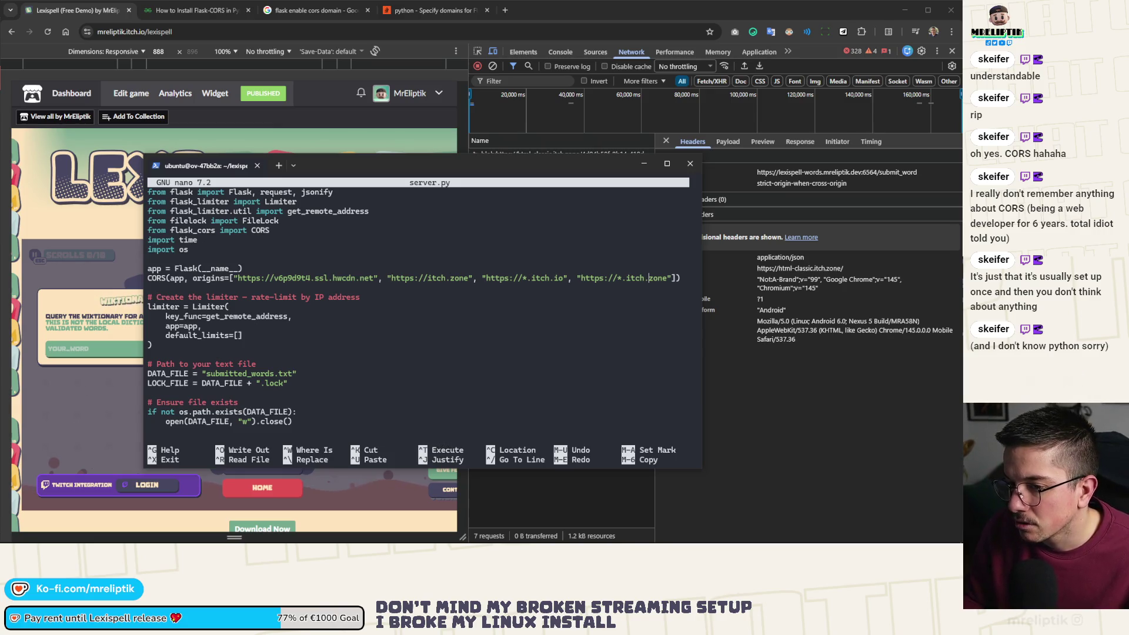
key("Right")
key("Right")
key("Right")
type(", \"")
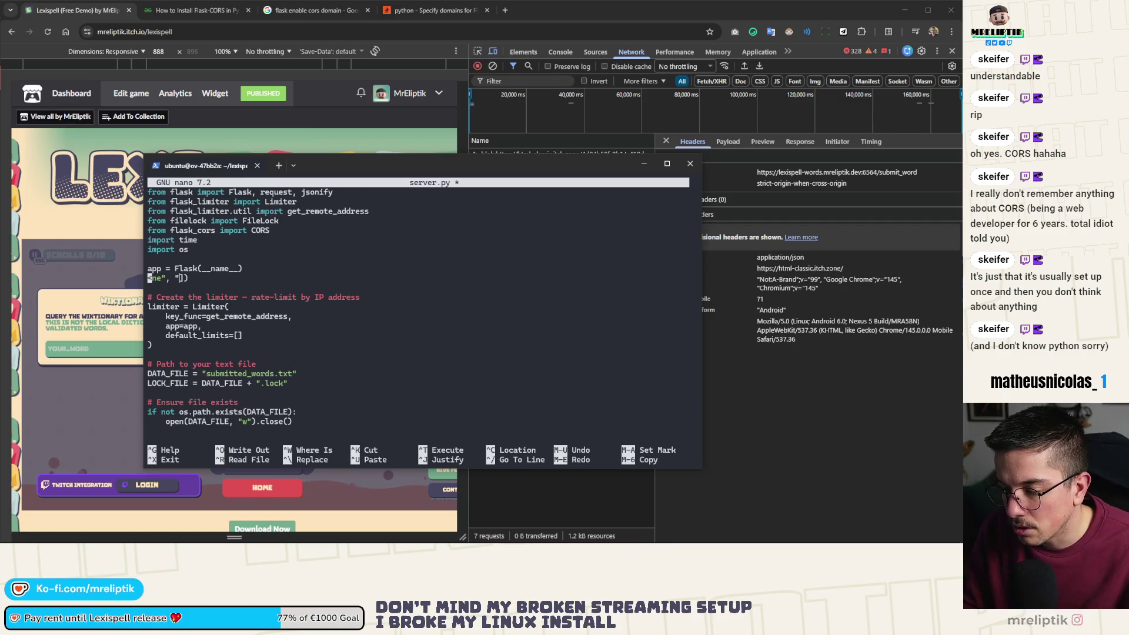
type("https://")
mouse_move(523, 174)
left_mouse_down()
mouse_move(501, 195)
mouse_move(374, 152)
left_mouse_up()
type("htm")
type("l-c")
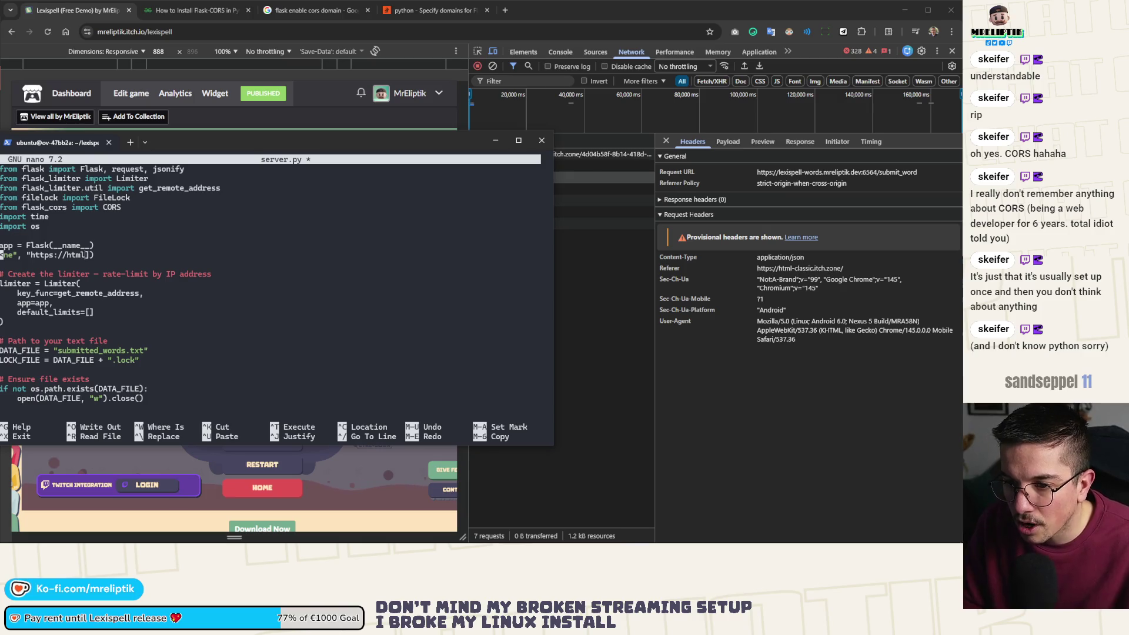
type("lassi")
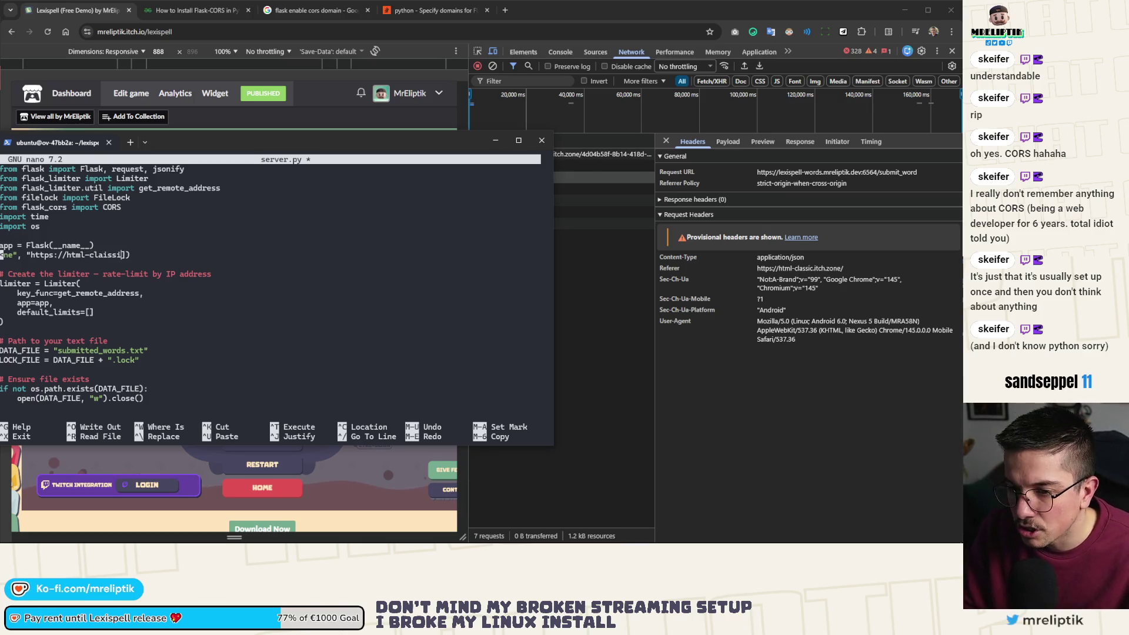
type("sic.itch.zone\"")
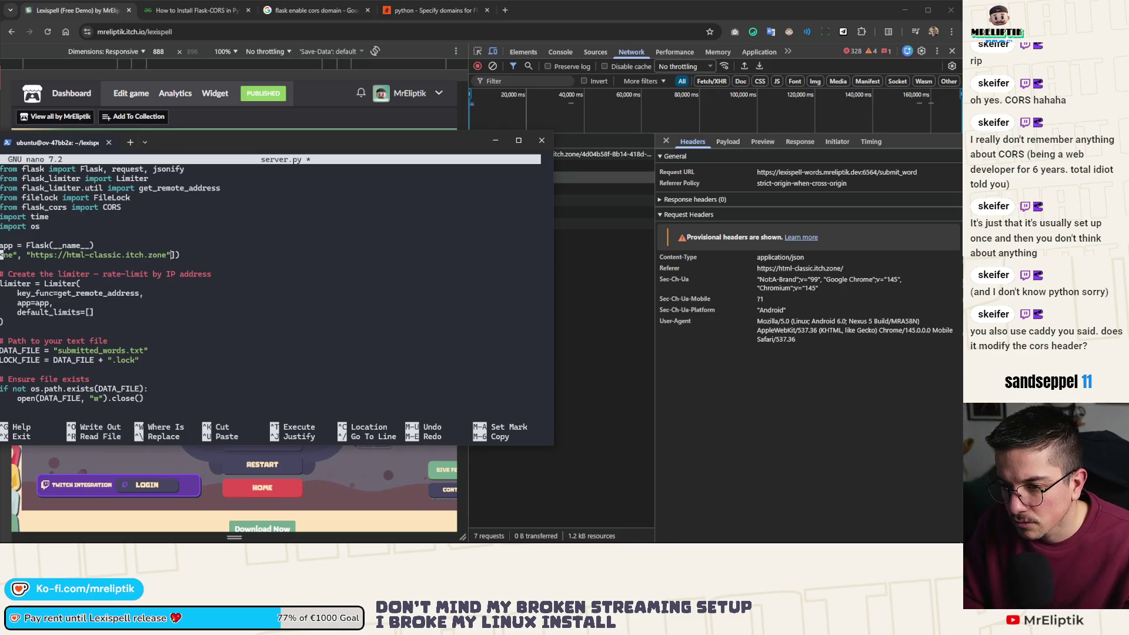
key("ctrl+s")
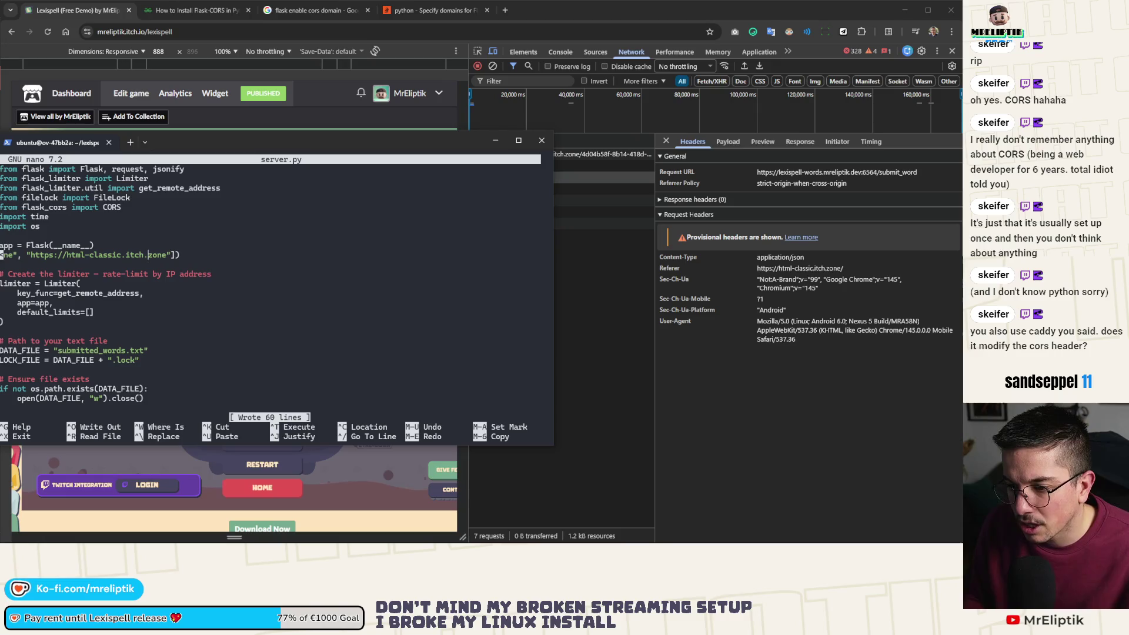
Review the itch.zone origins in the list, then bring the Lexispell game back in front.
key("ctrl+Left")
key("ctrl+Left")
key("ctrl+Left")
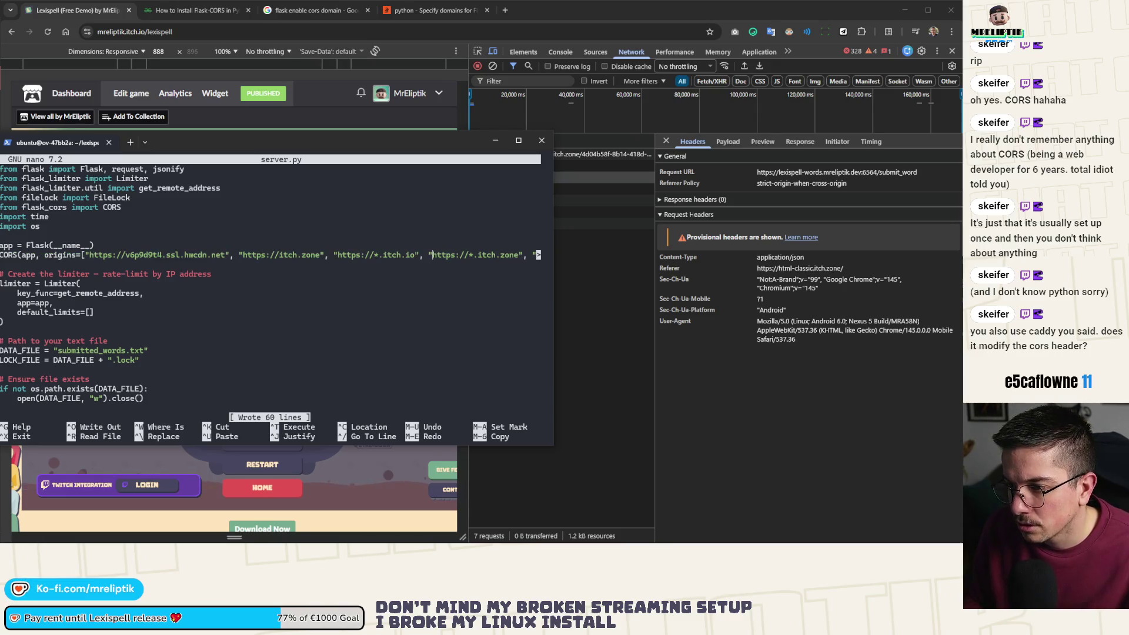
key("ctrl+Right")
key("ctrl+Right")
key("ctrl+Right")
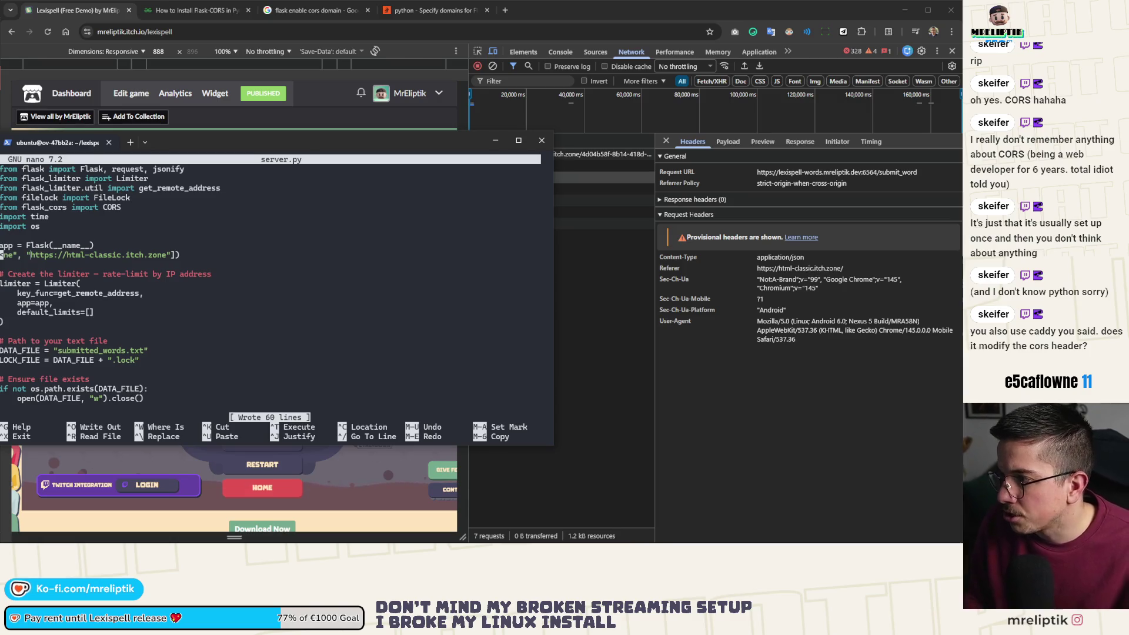
key("ctrl+Left")
key("ctrl+Left")
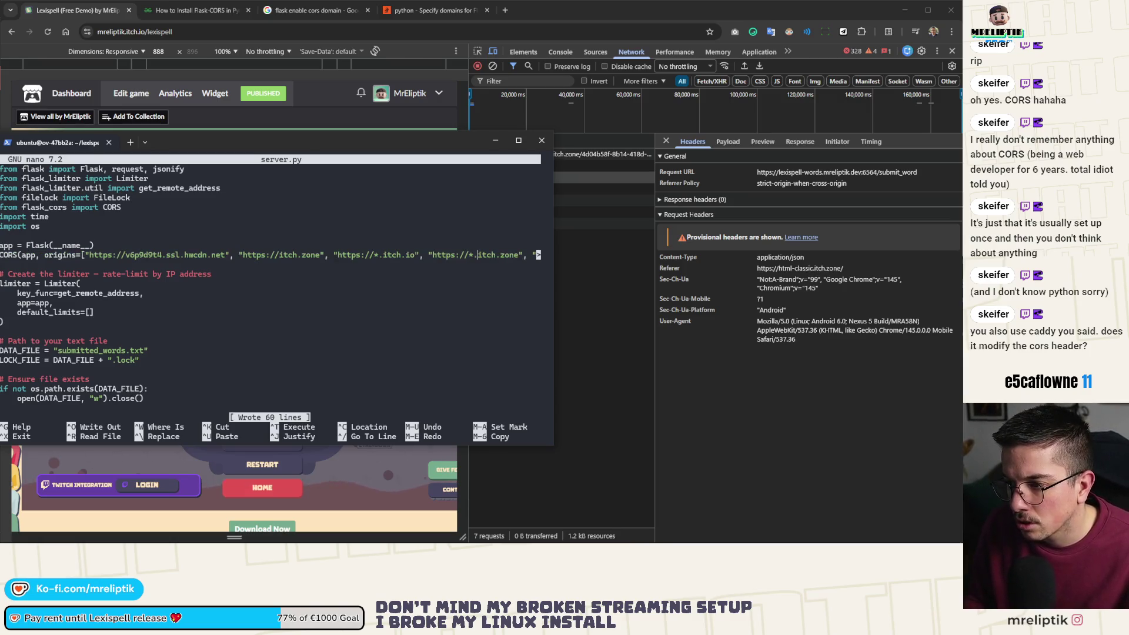
key("ctrl+Left")
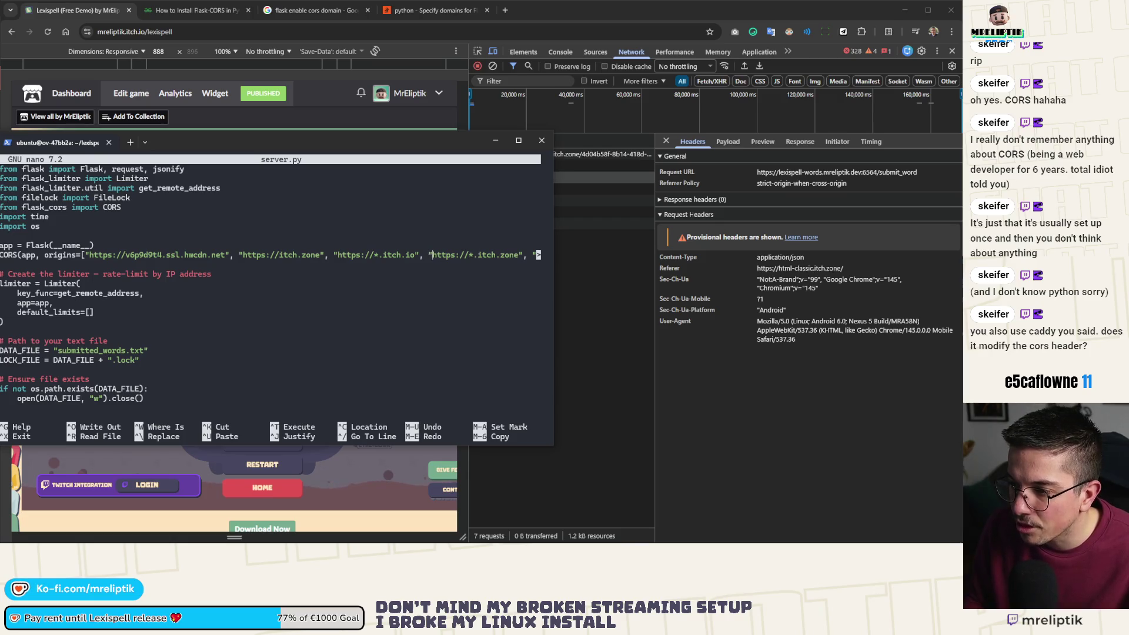
key("ctrl+Right")
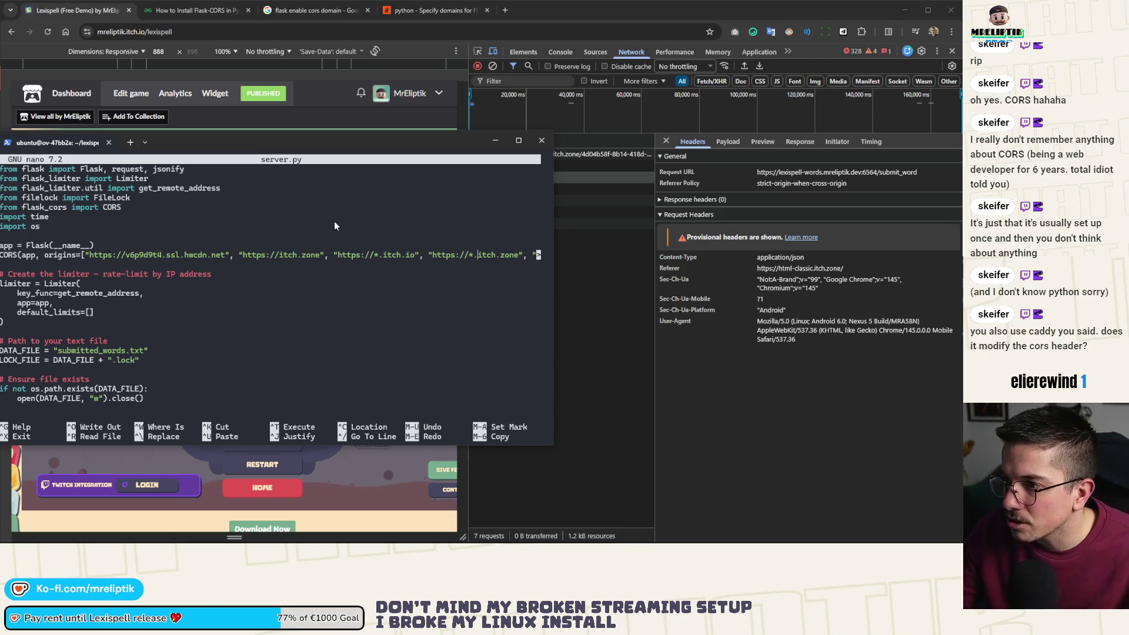
left_click(324, 99)
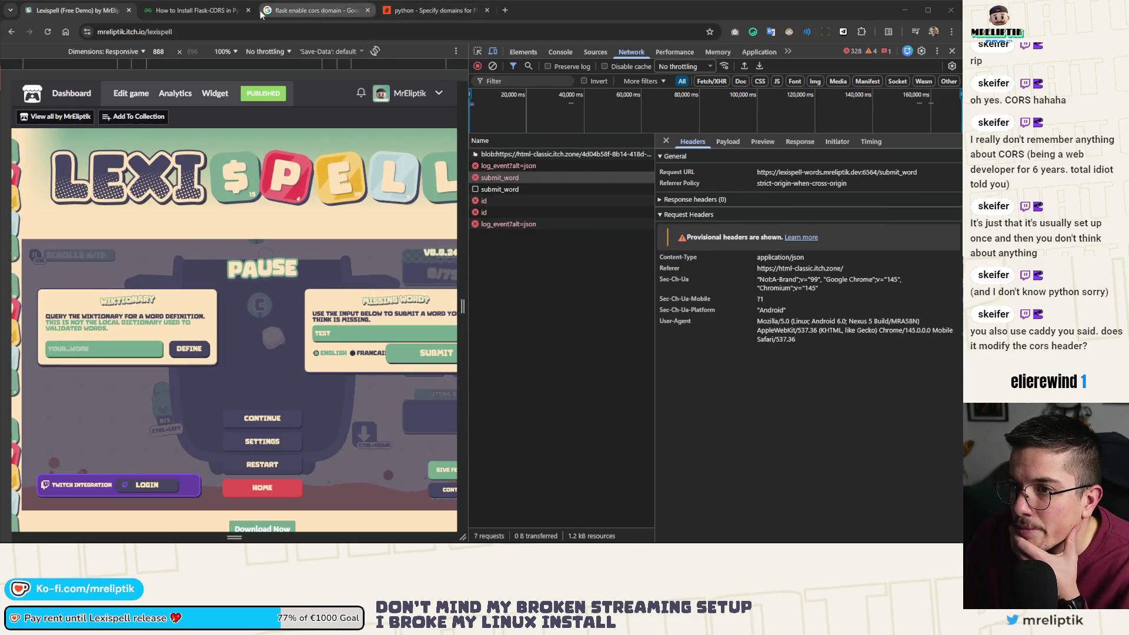
Search Google for 'flask cors', open the flask-cors PyPI page, and keep the results in a new tab.
left_click(222, 13)
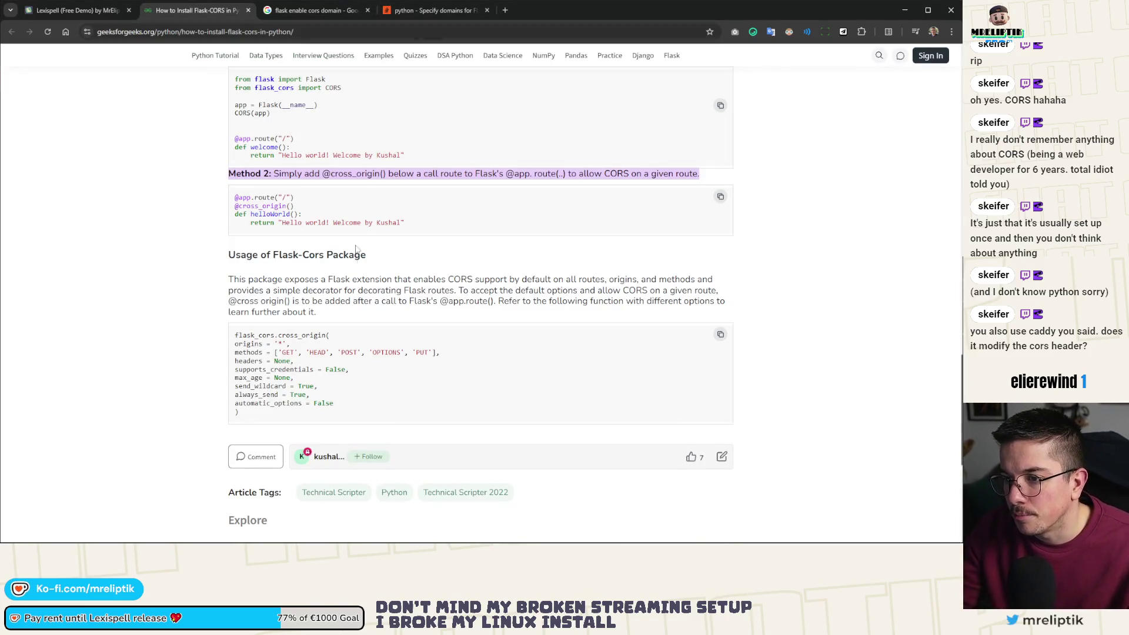
scroll(353, 244, "up", 10)
left_click(304, 30)
type("flask cors")
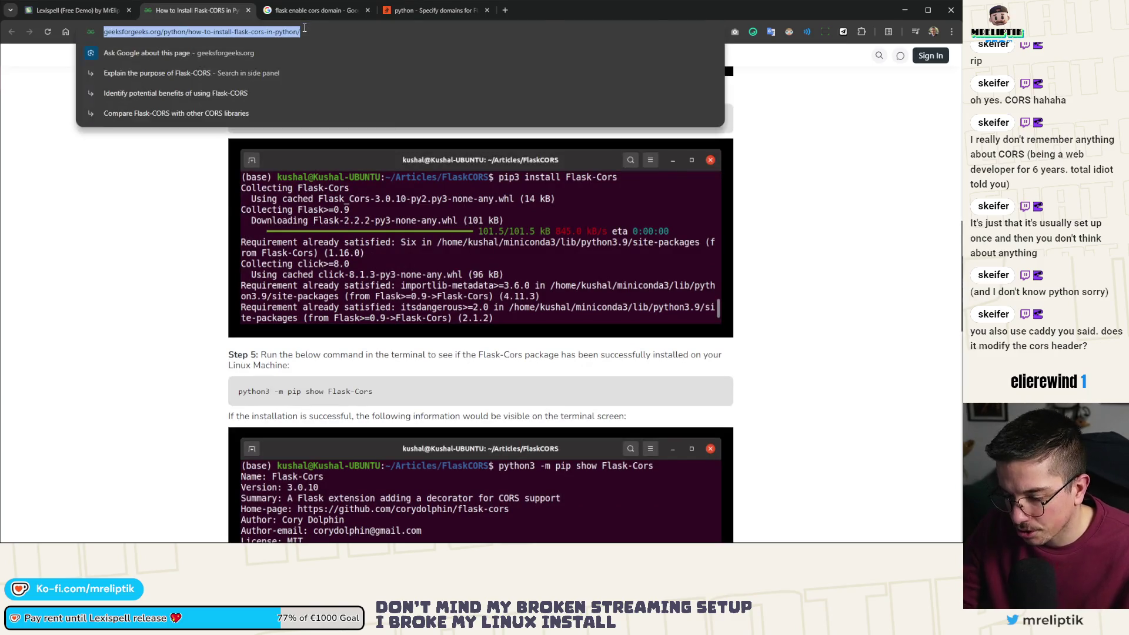
key("Return")
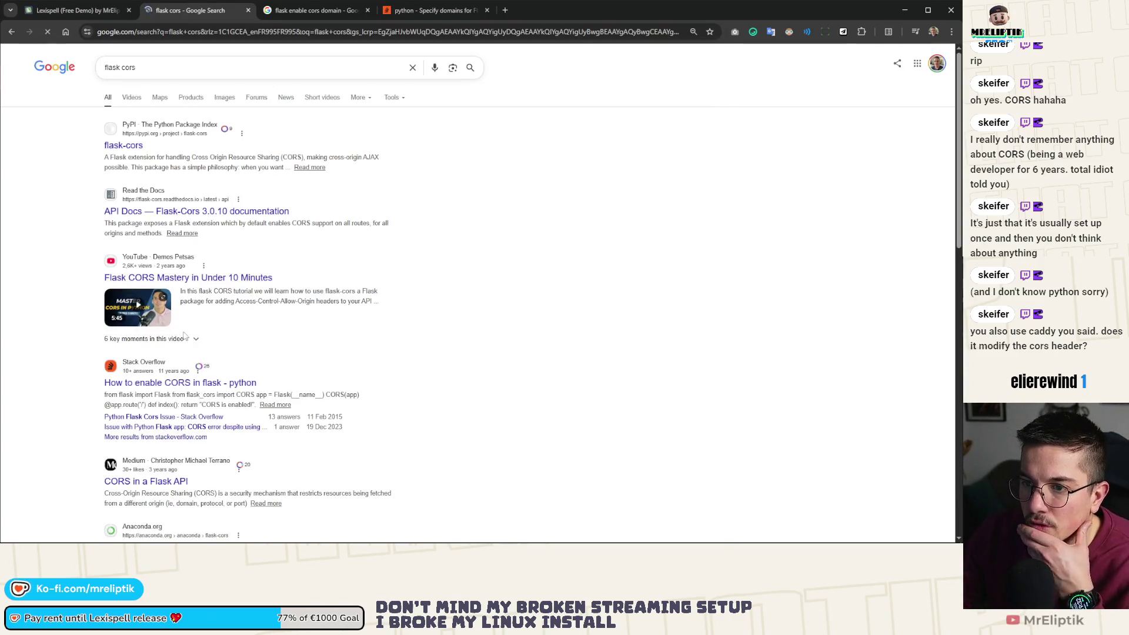
left_click(141, 146)
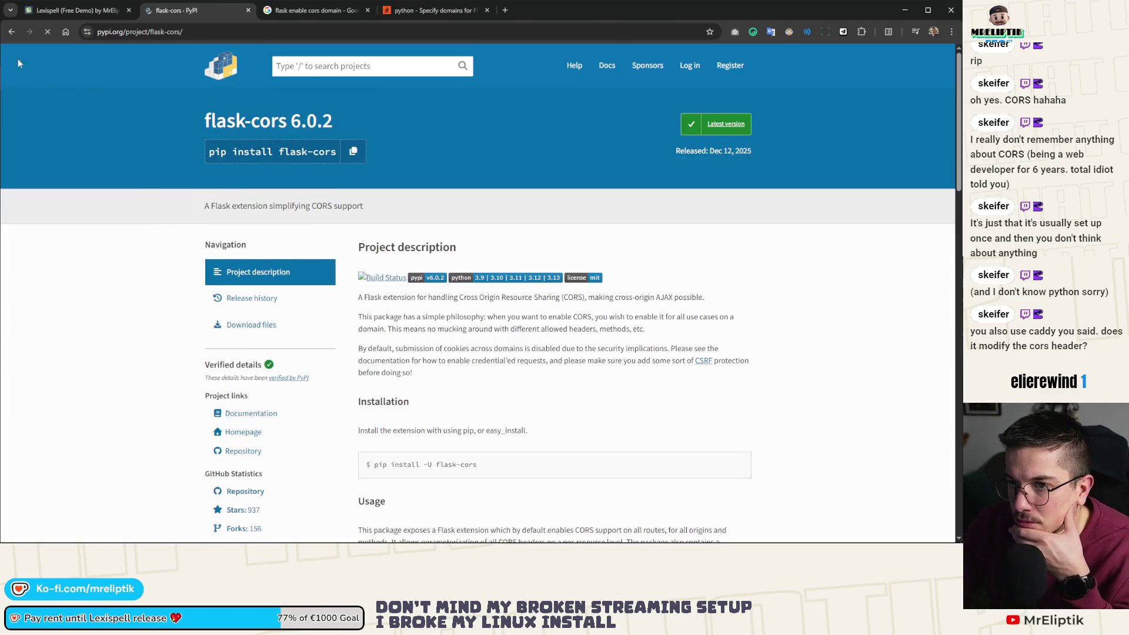
middle_click(10, 32)
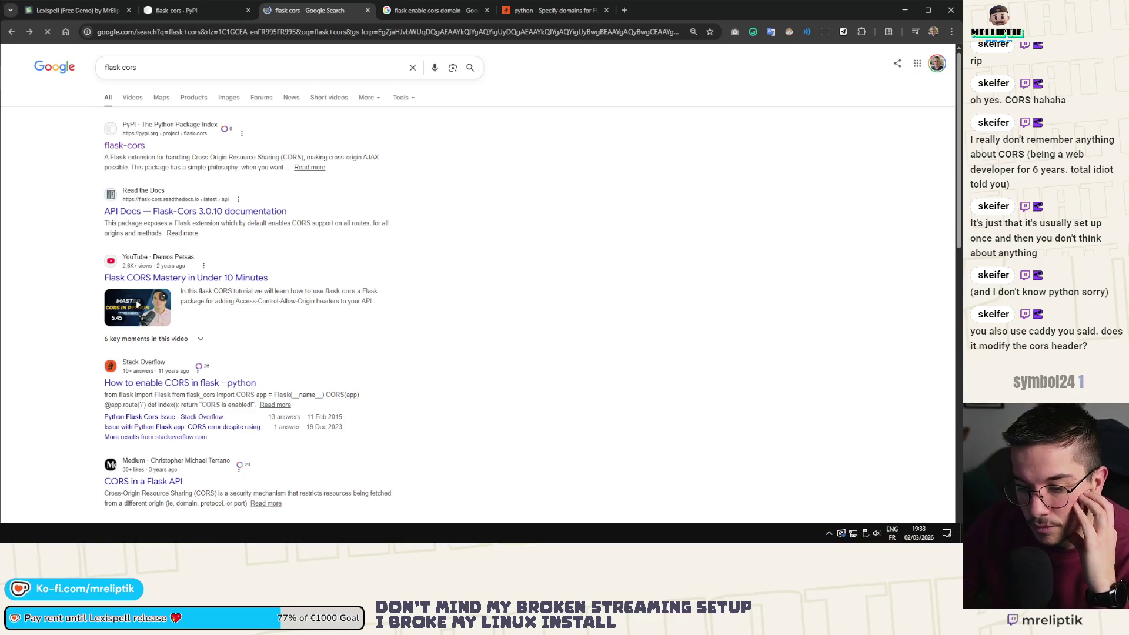
Reload the externally changed project file in Godot, then return to the Lexispell game page.
key("alt+Tab")
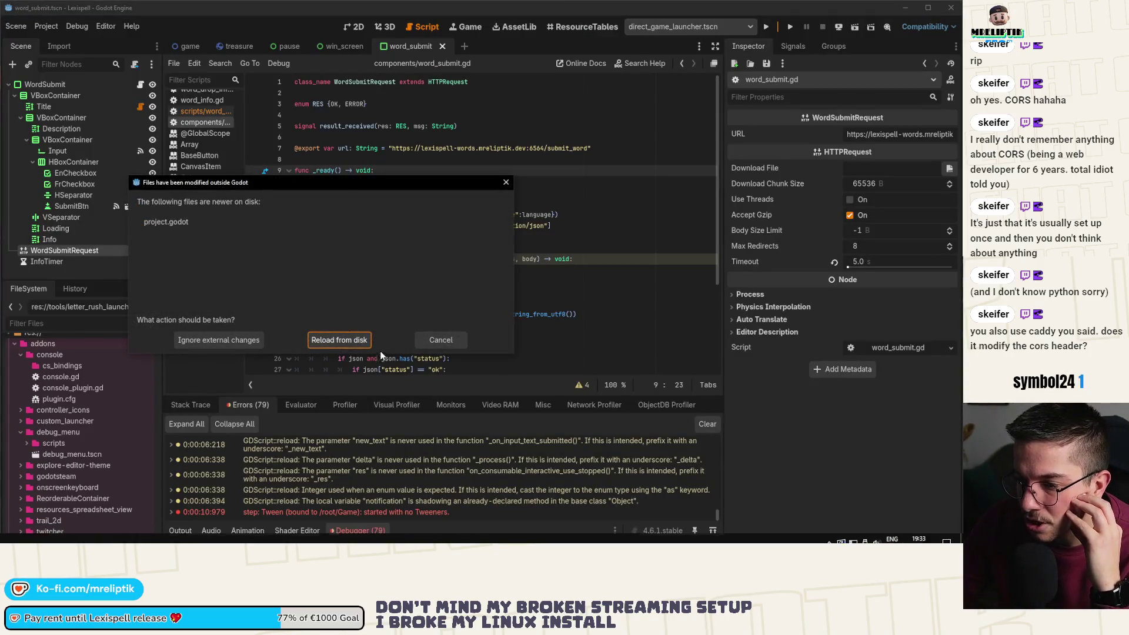
key("Return")
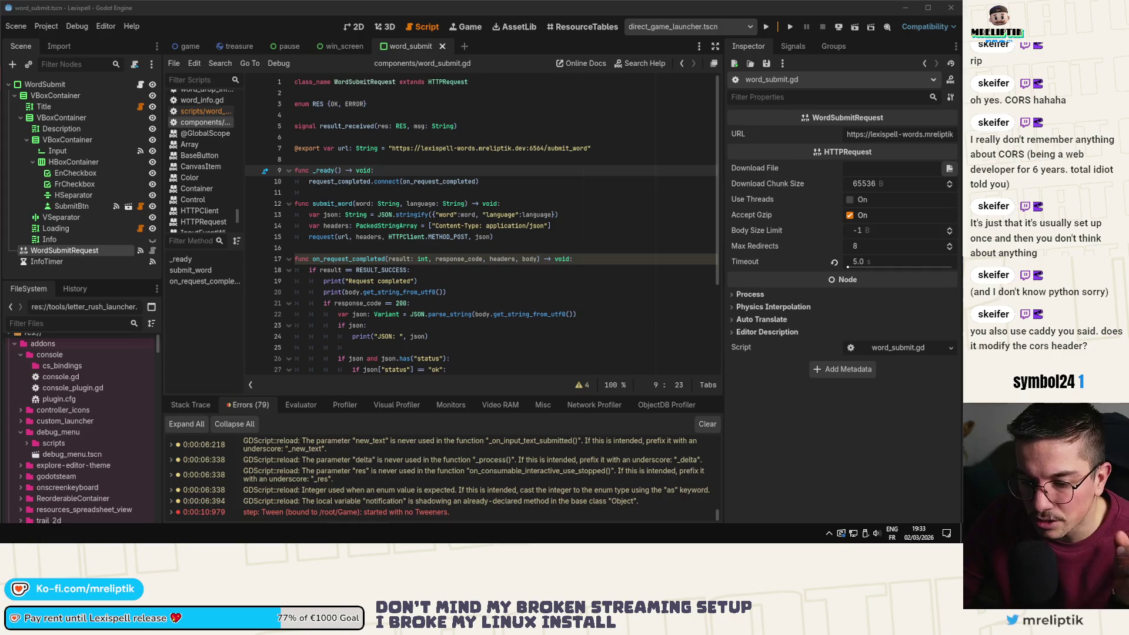
key("alt+Tab")
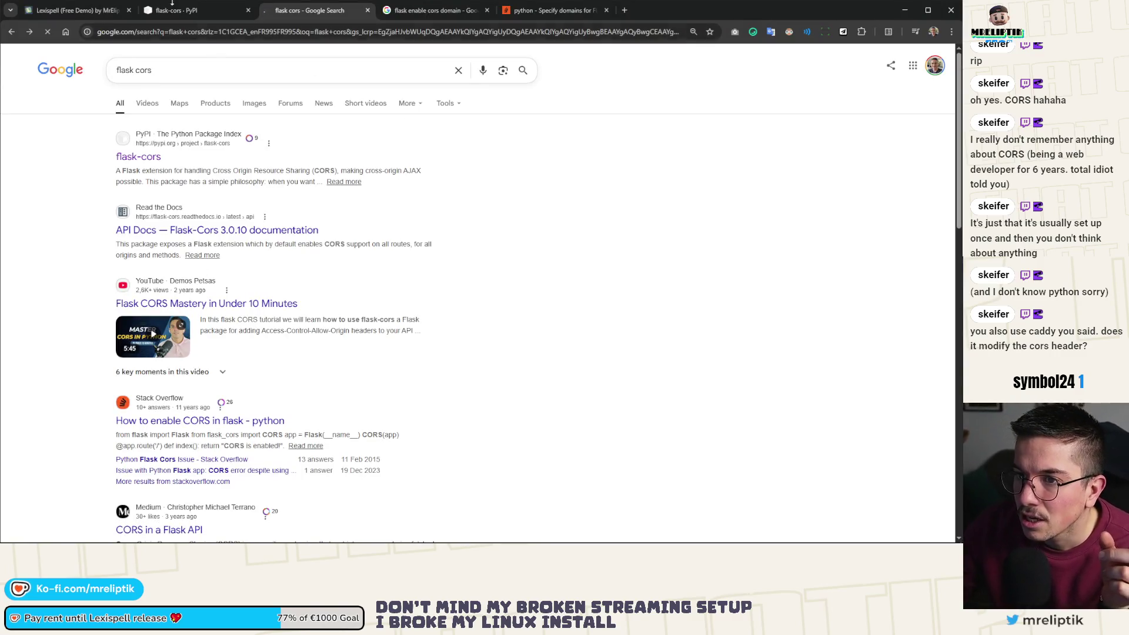
left_click(50, 17)
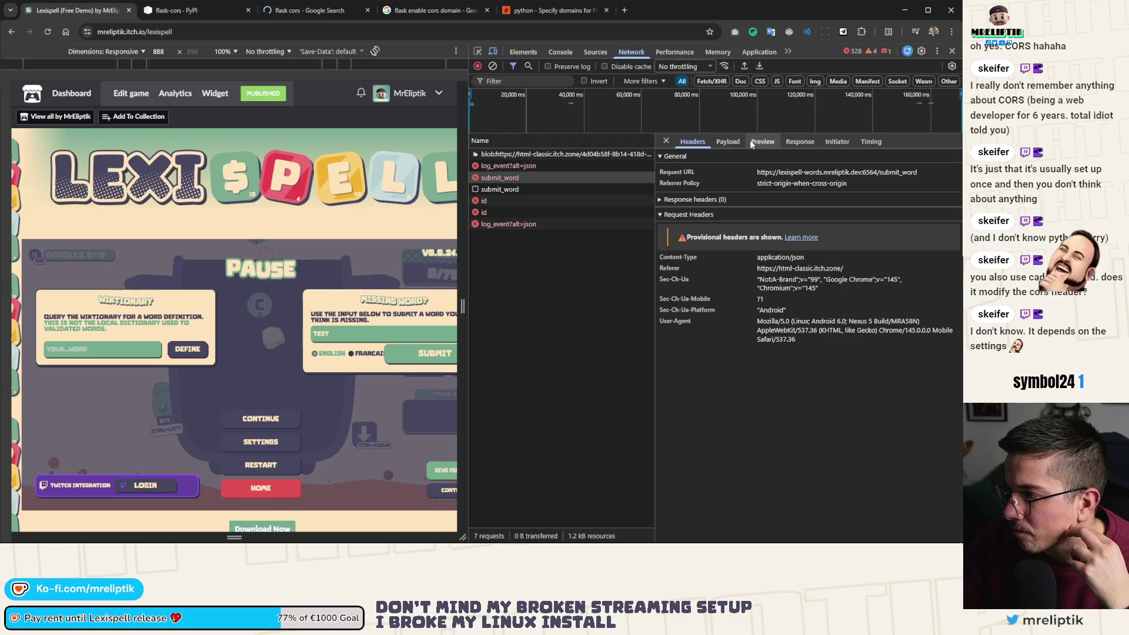
Inspect the failed submit_word request's response and headers and its 200 OK OPTIONS preflight headers.
left_click(800, 141)
left_click(665, 141)
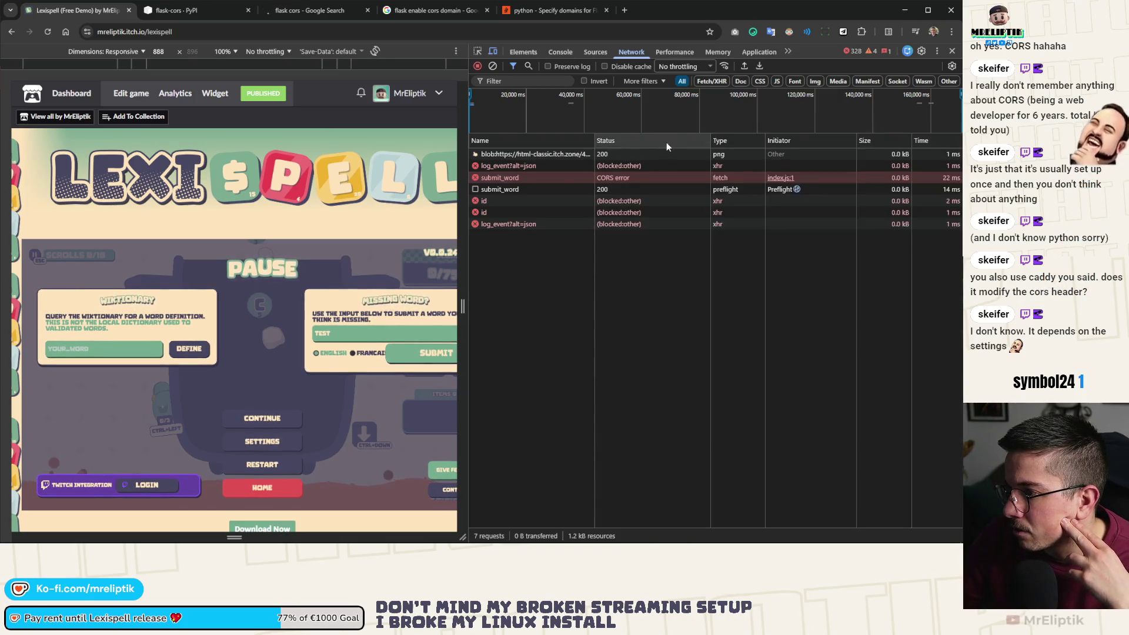
left_click(514, 179)
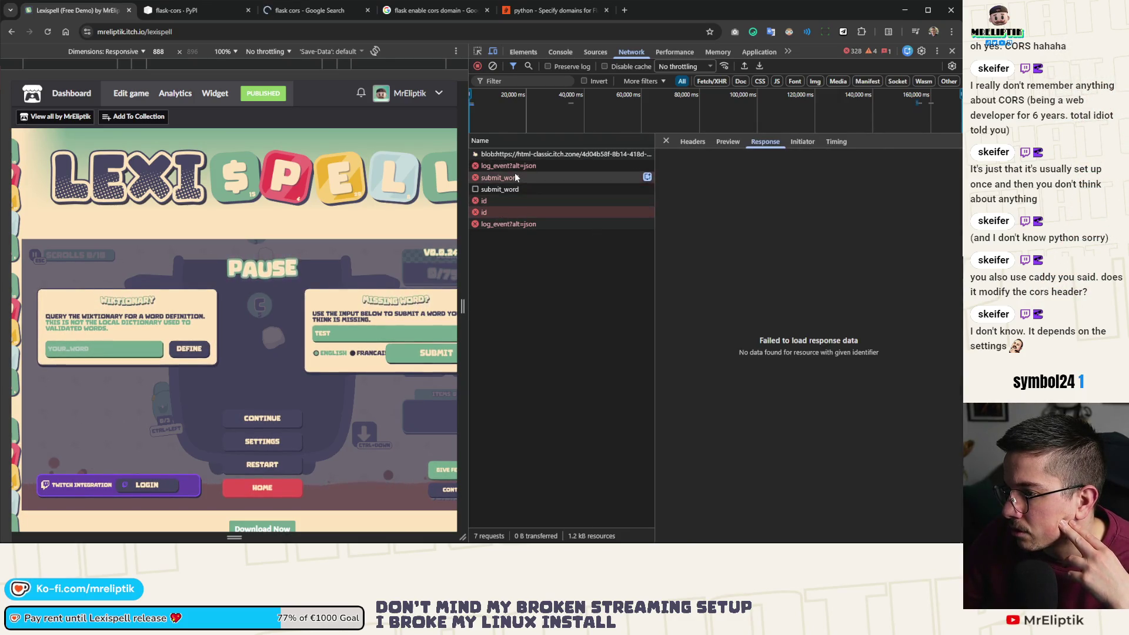
left_click(518, 188)
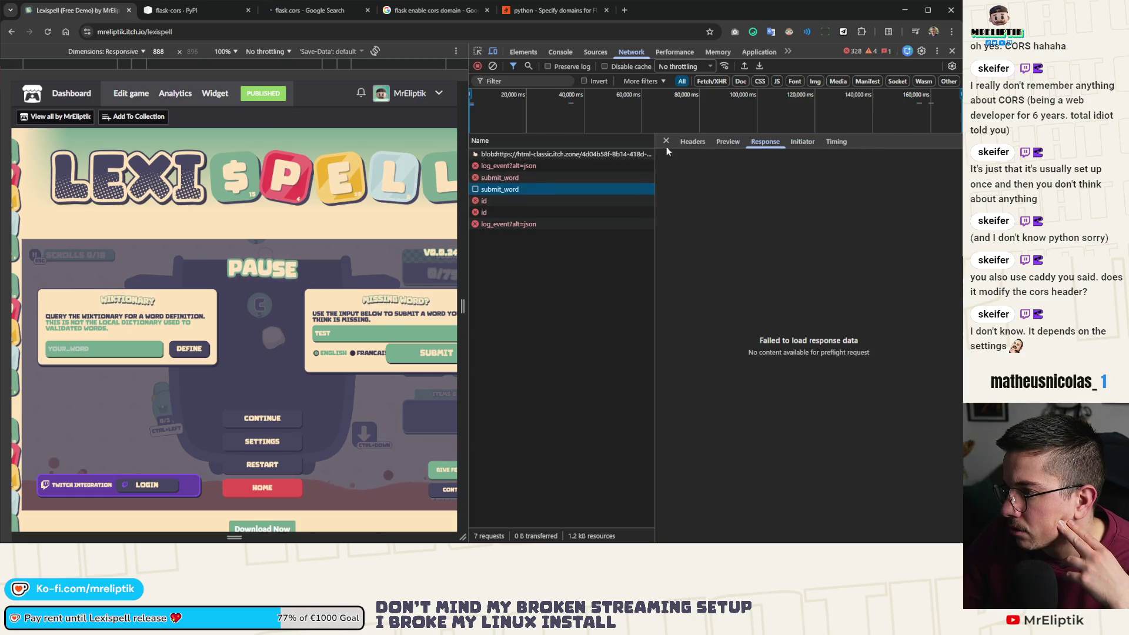
left_click(694, 143)
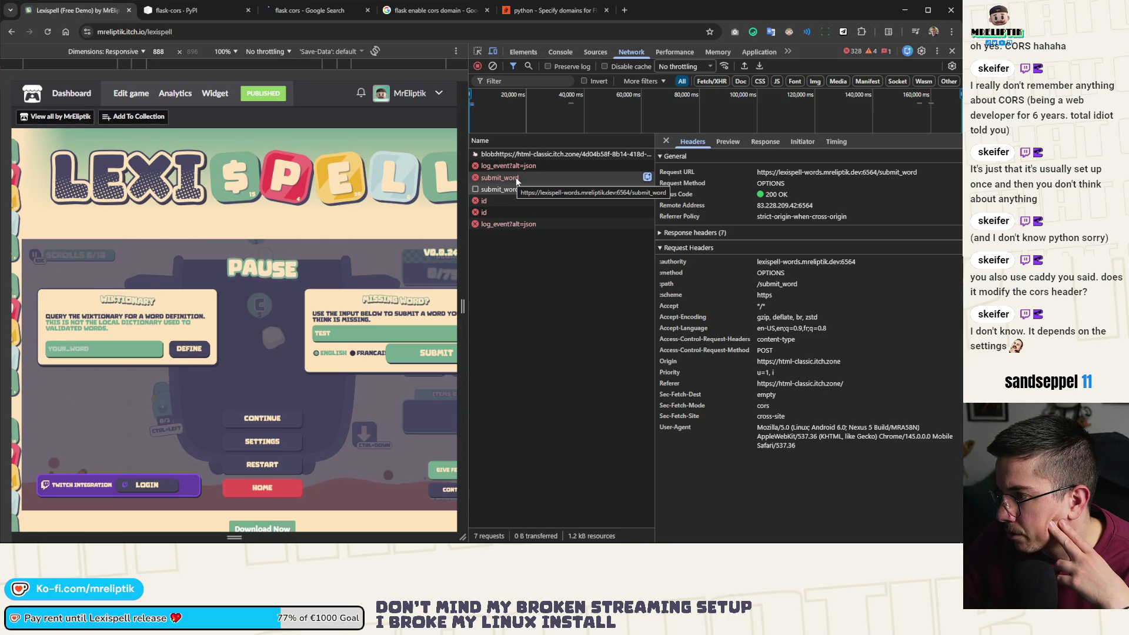
left_click(516, 178)
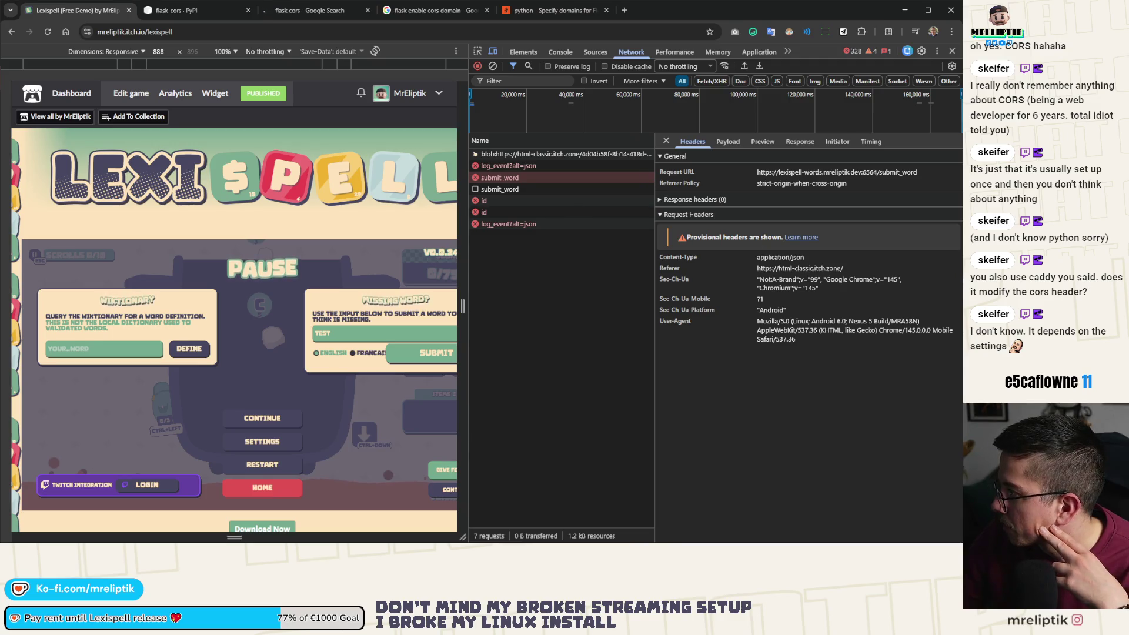
key("alt+Tab")
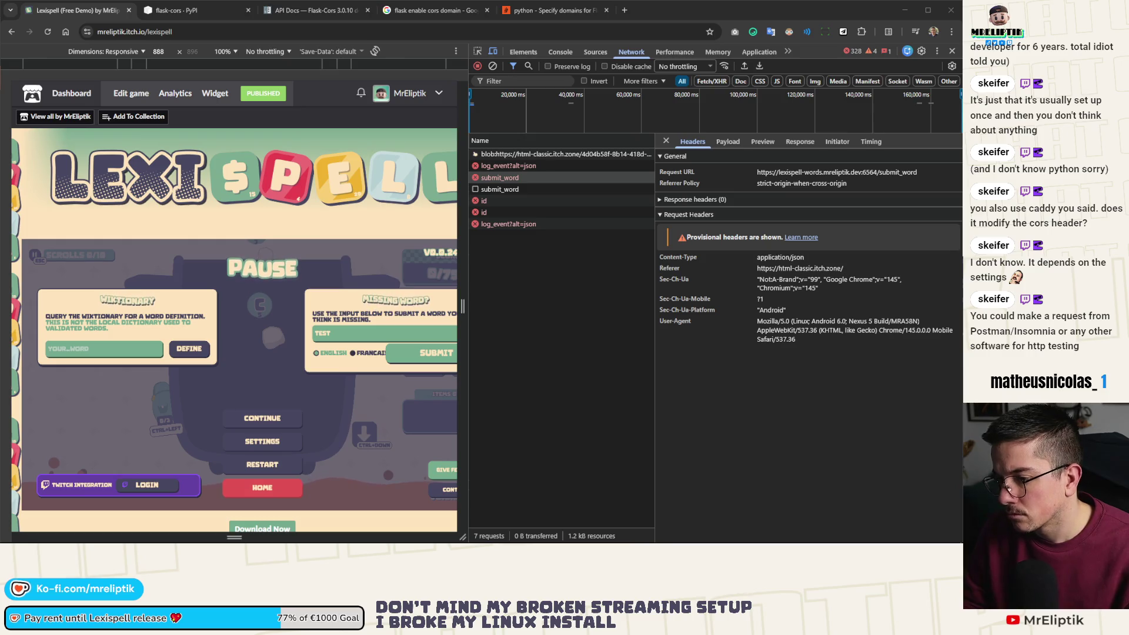
Resubmit the word TEST twice, checking the new submit_word preflight, then open the Stack Overflow CORS-domains answer.
left_click(422, 352)
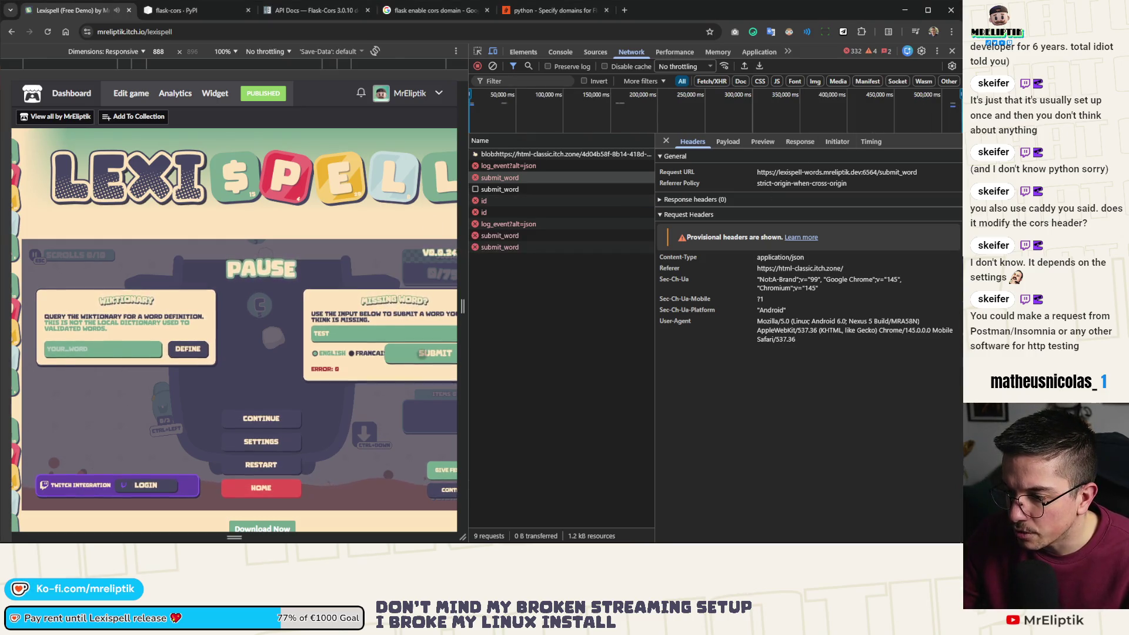
left_click(513, 248)
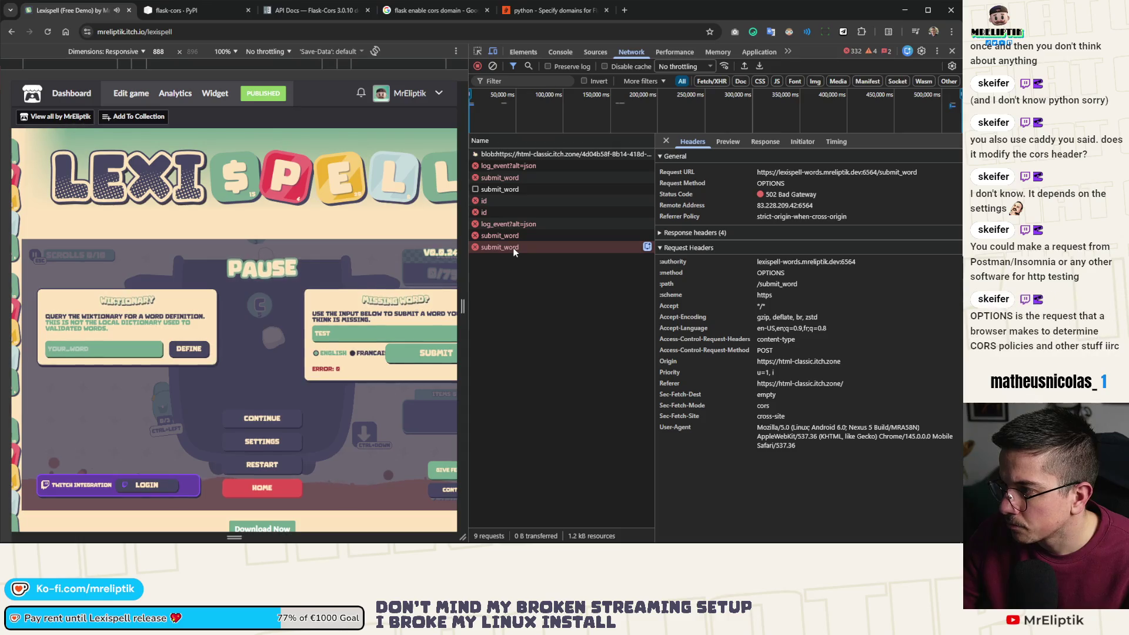
key("alt+Tab")
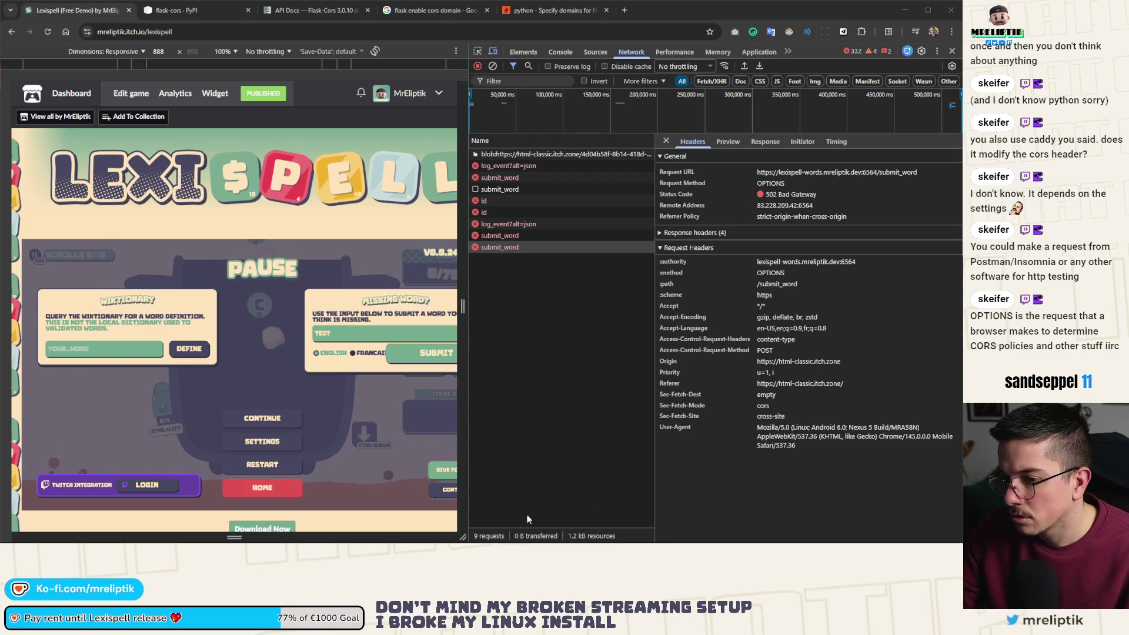
left_click(416, 356)
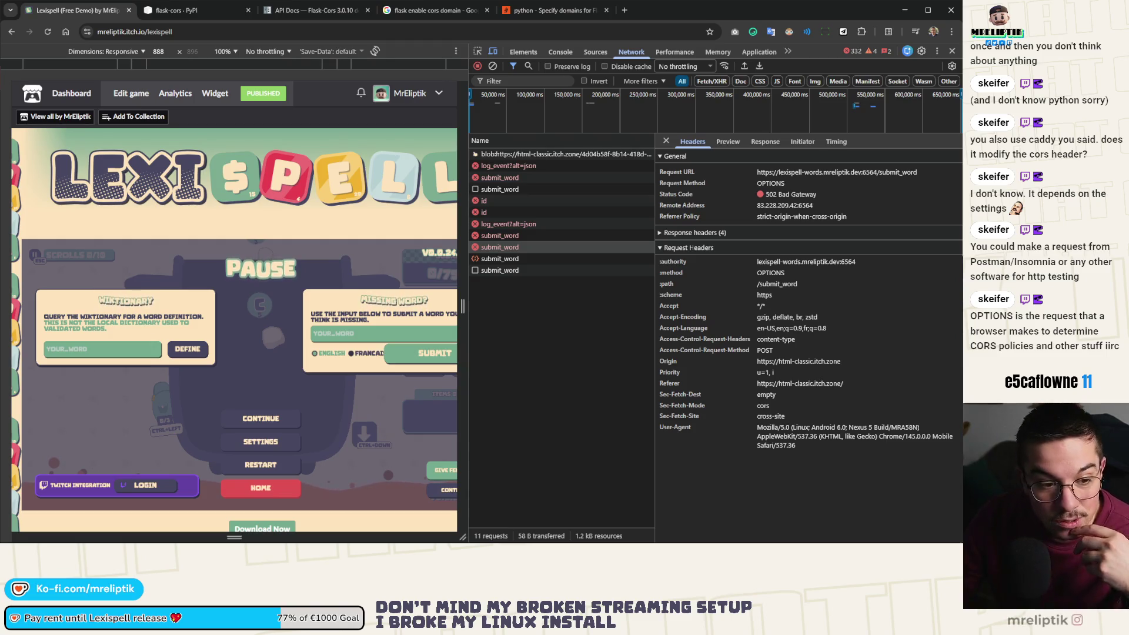
left_click(439, 13)
left_click(544, 5)
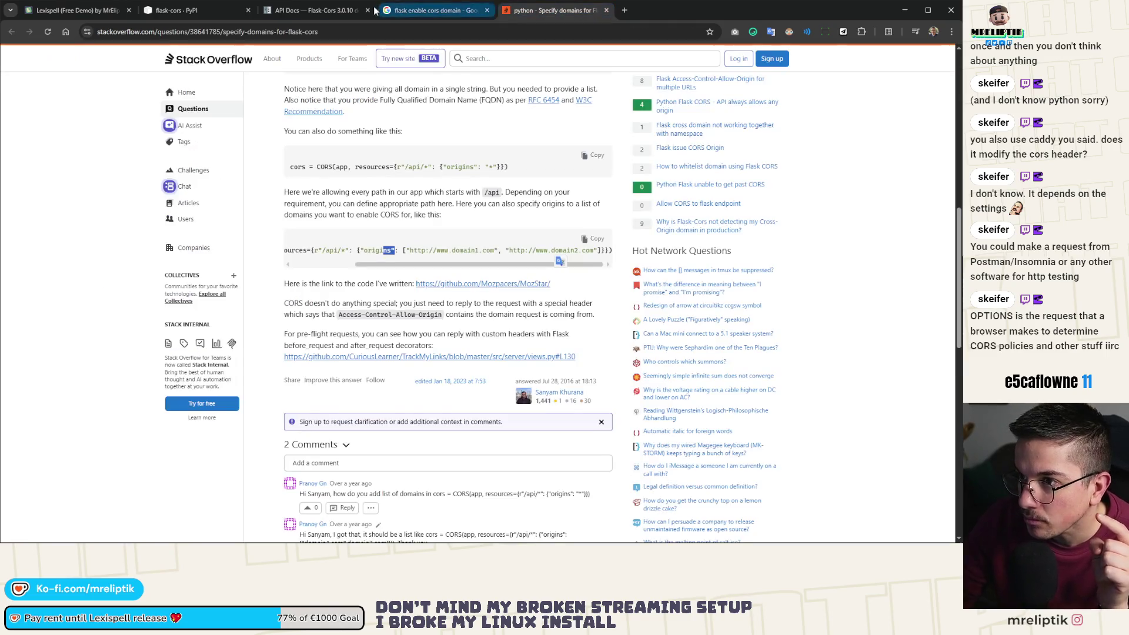
Open the Flask-Cors API documentation, skim it, and jump to its Examples section.
left_click(311, 10)
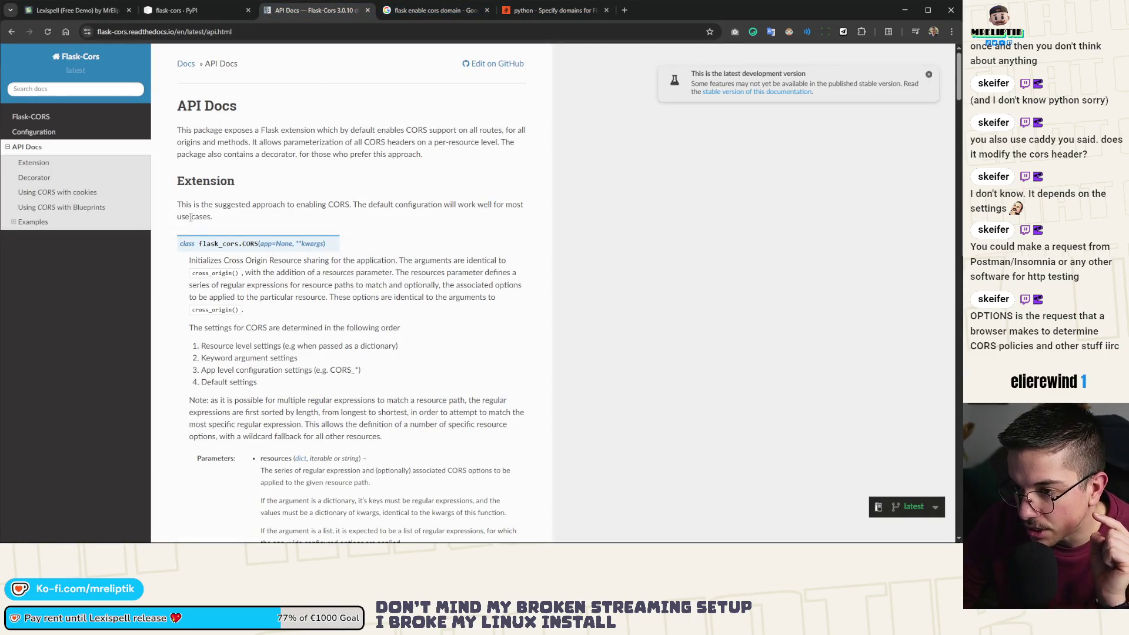
scroll(174, 312, "down", 3)
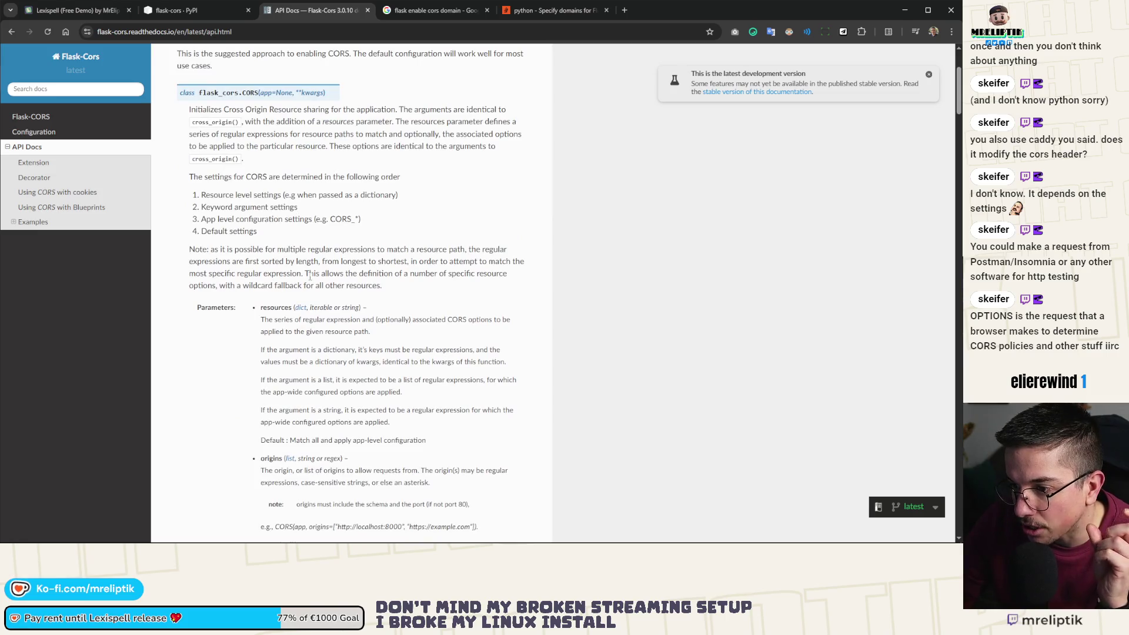
scroll(330, 282, "down", 10)
scroll(318, 335, "down", 7)
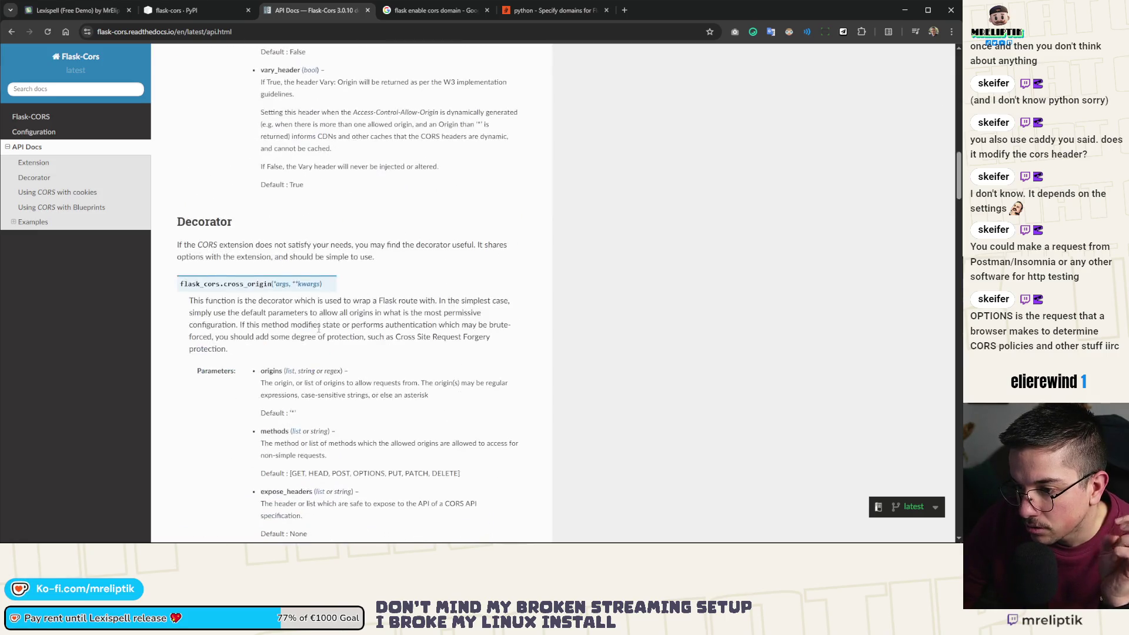
scroll(319, 329, "up", 3)
scroll(319, 334, "down", 3)
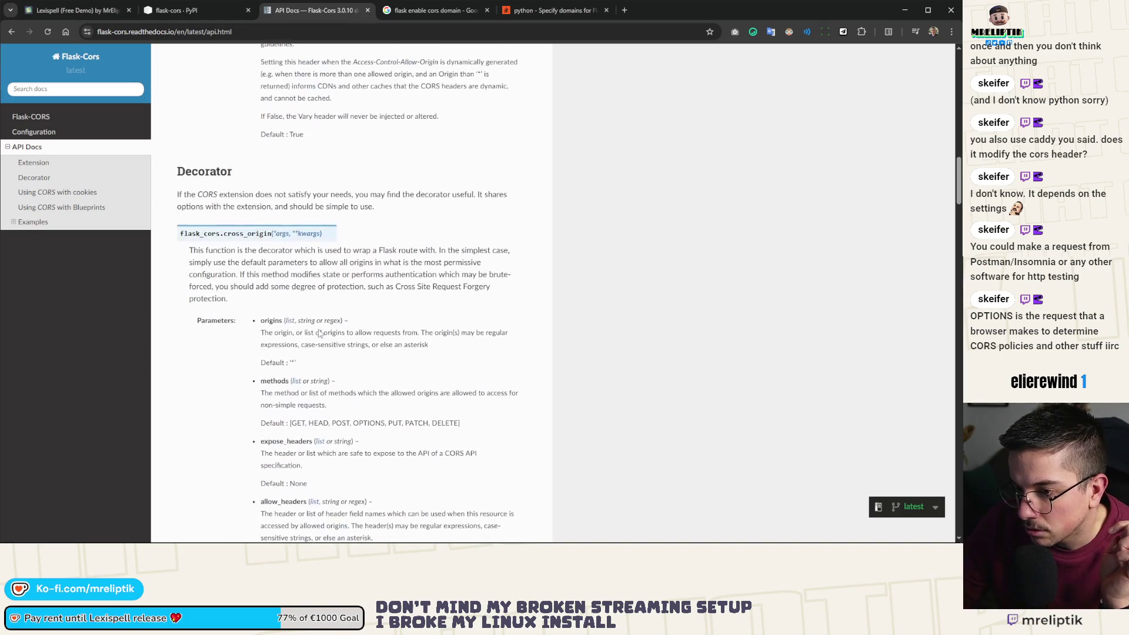
scroll(320, 334, "down", 5)
scroll(321, 334, "up", 2)
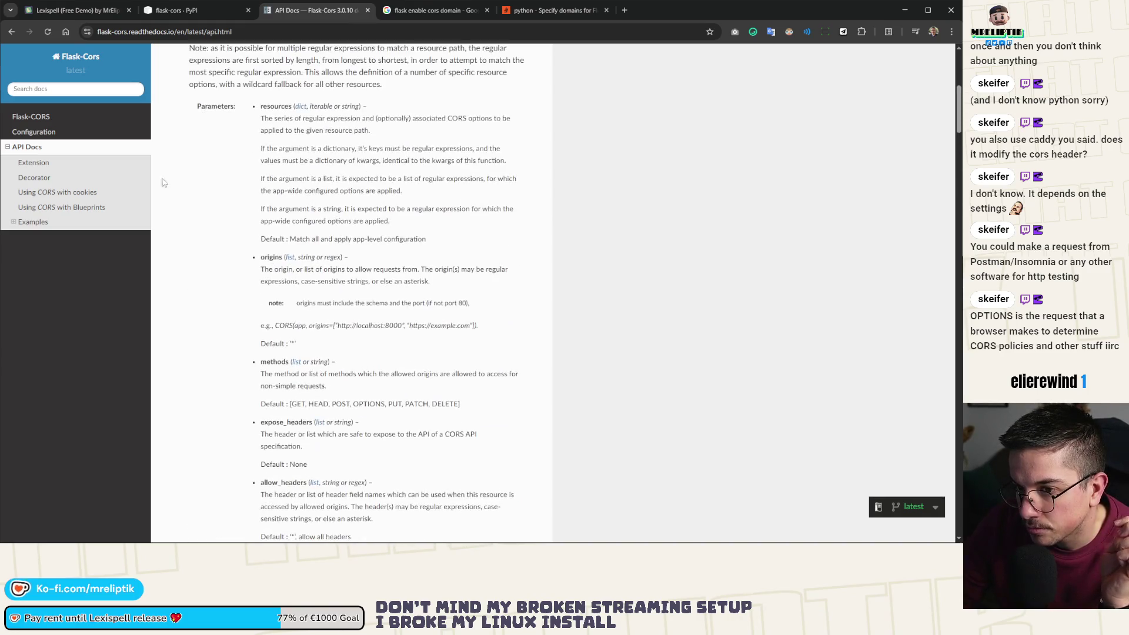
left_click(44, 226)
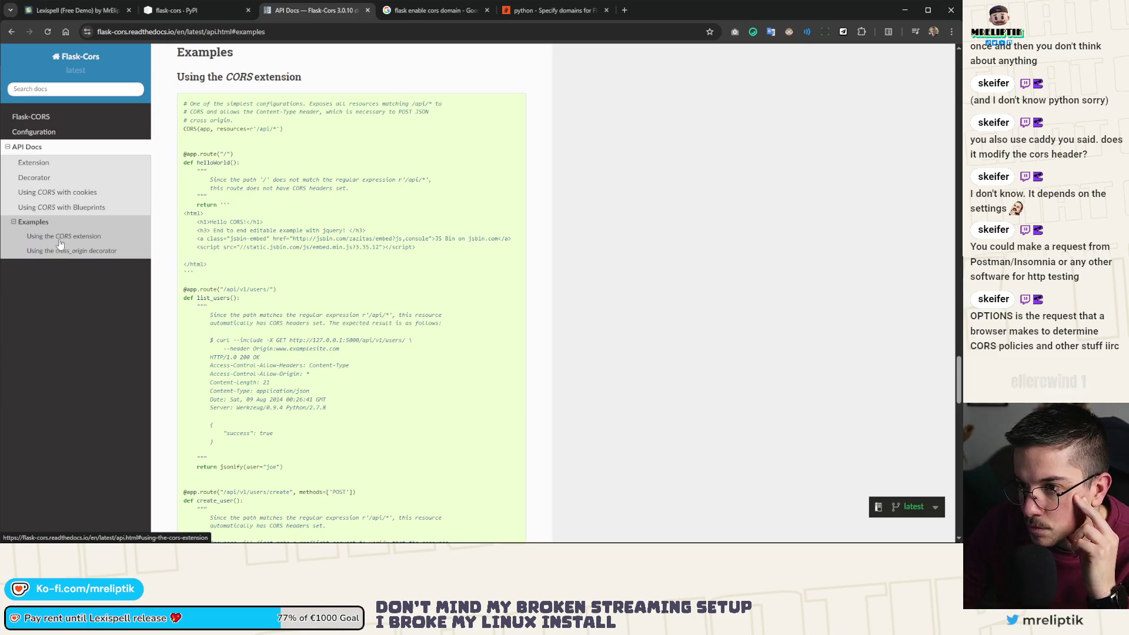
Read the CORS extension and cross_origin examples, ending on the Decorator reference.
scroll(227, 152, "up", 1)
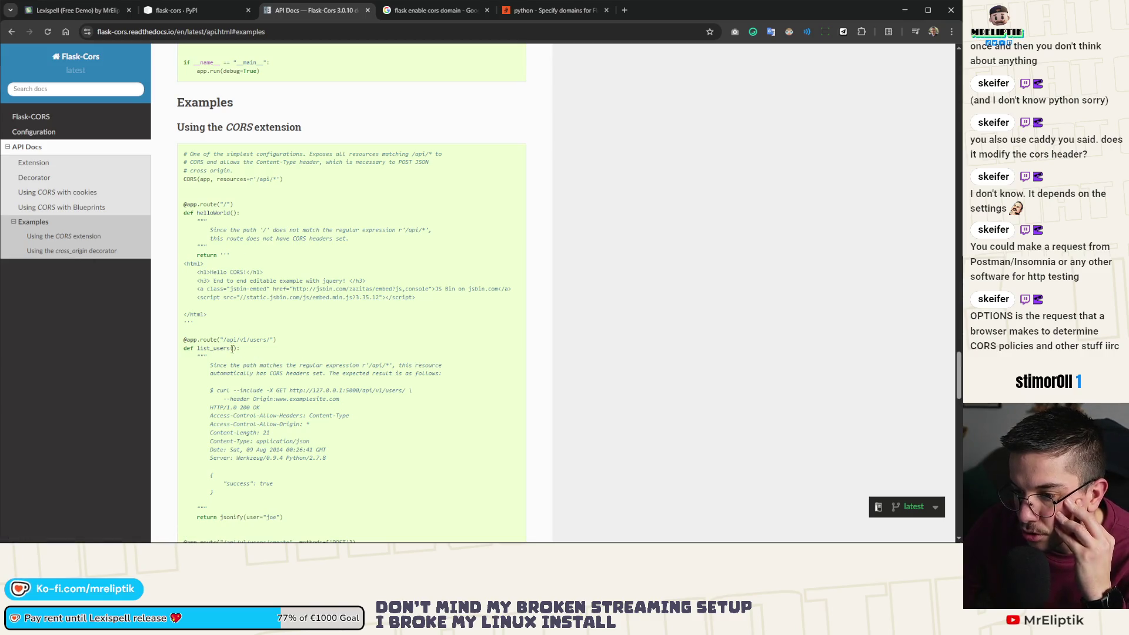
scroll(243, 262, "down", 5)
scroll(242, 261, "down", 10)
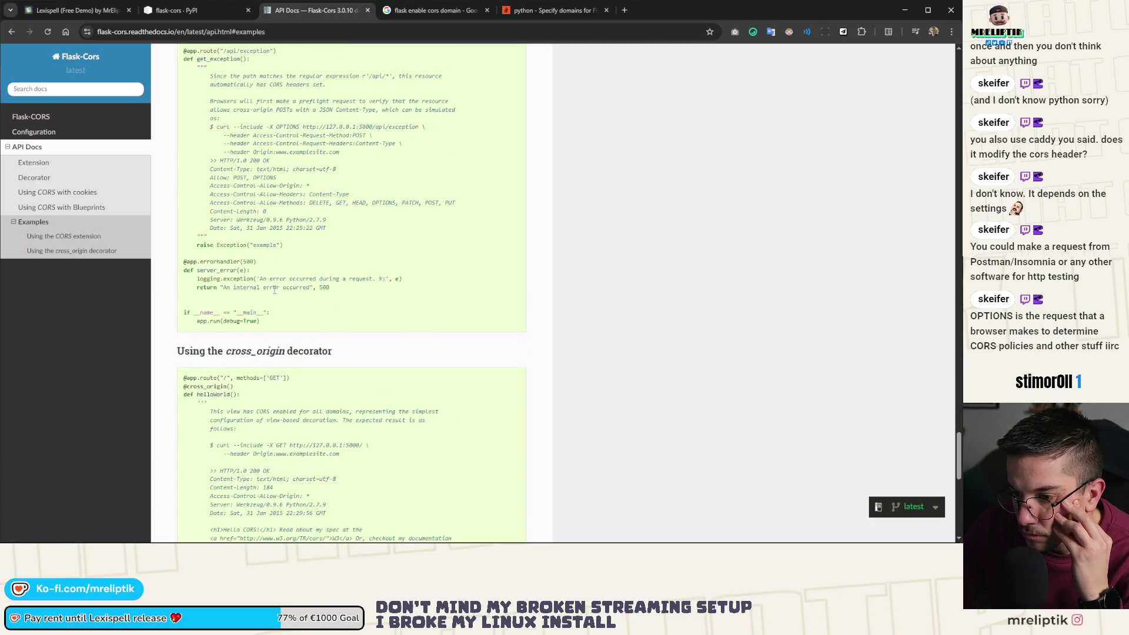
scroll(275, 290, "down", 3)
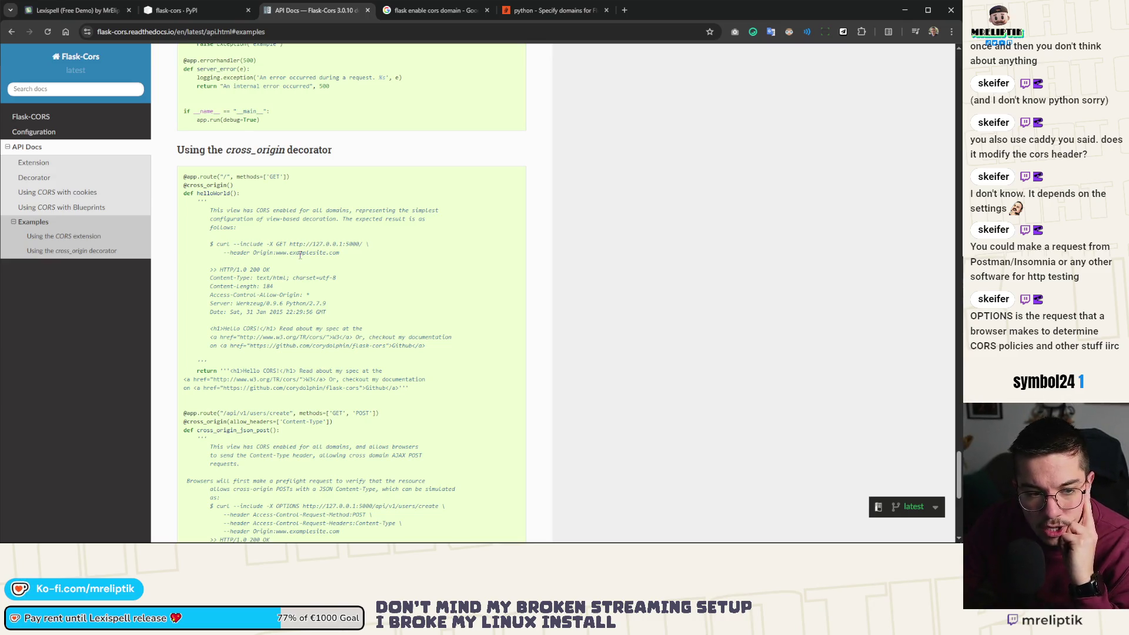
scroll(217, 278, "down", 3)
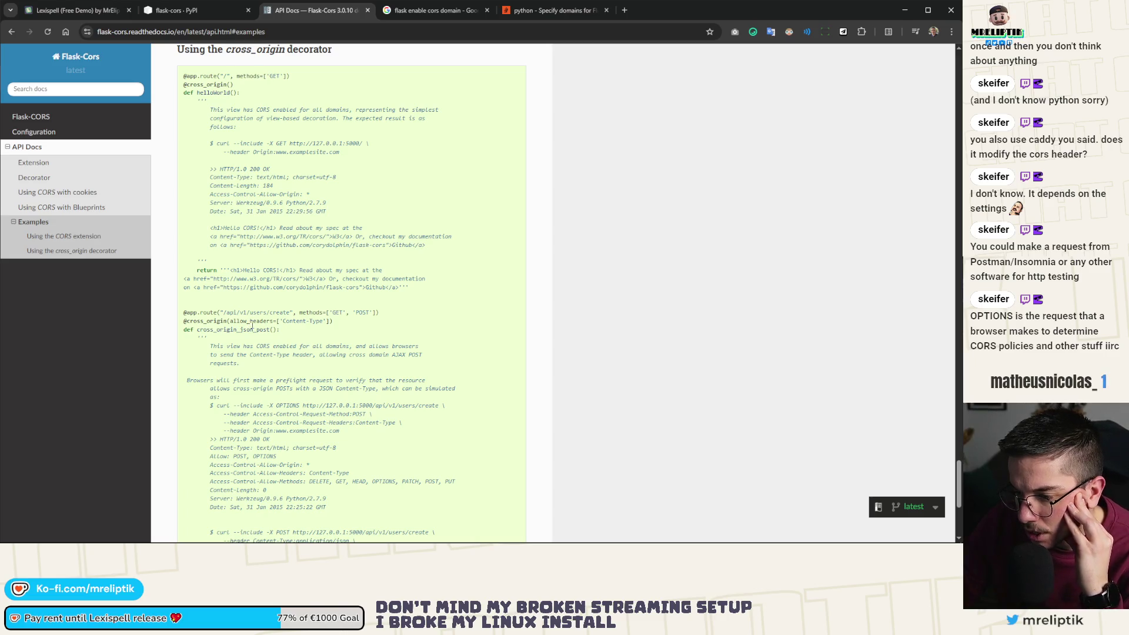
scroll(252, 325, "down", 3)
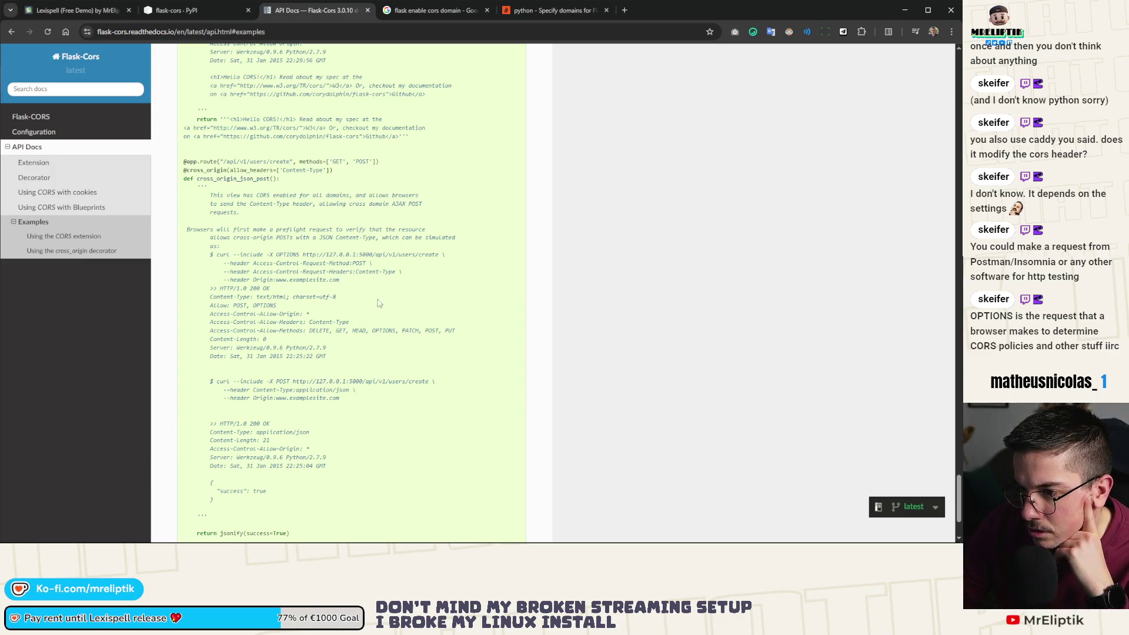
scroll(380, 301, "up", 10)
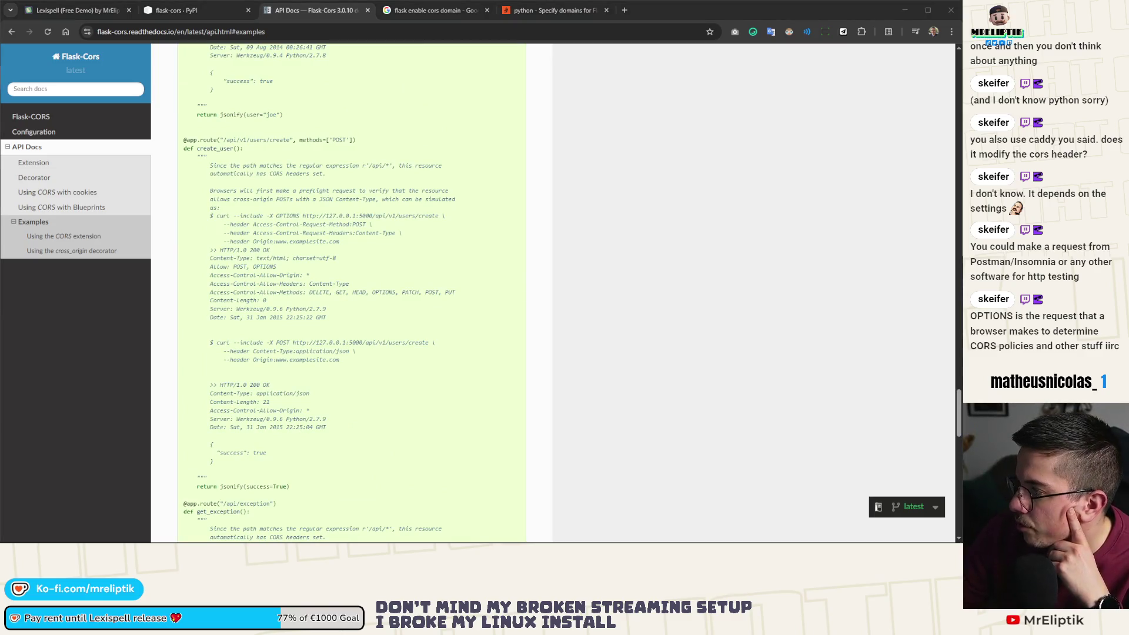
scroll(285, 259, "up", 7)
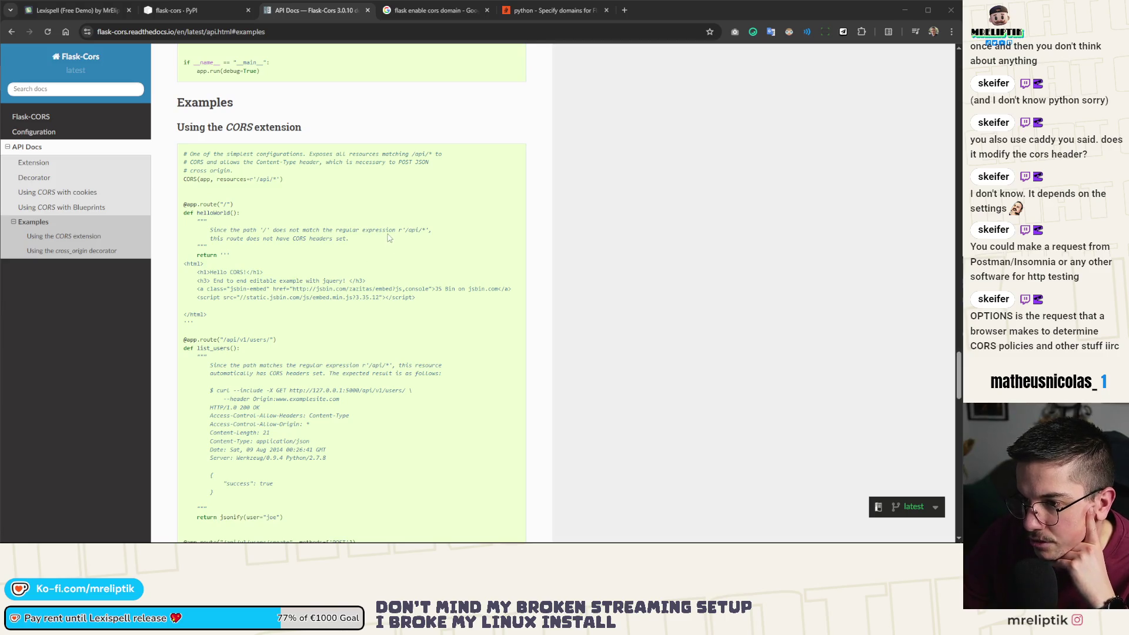
left_click(59, 178)
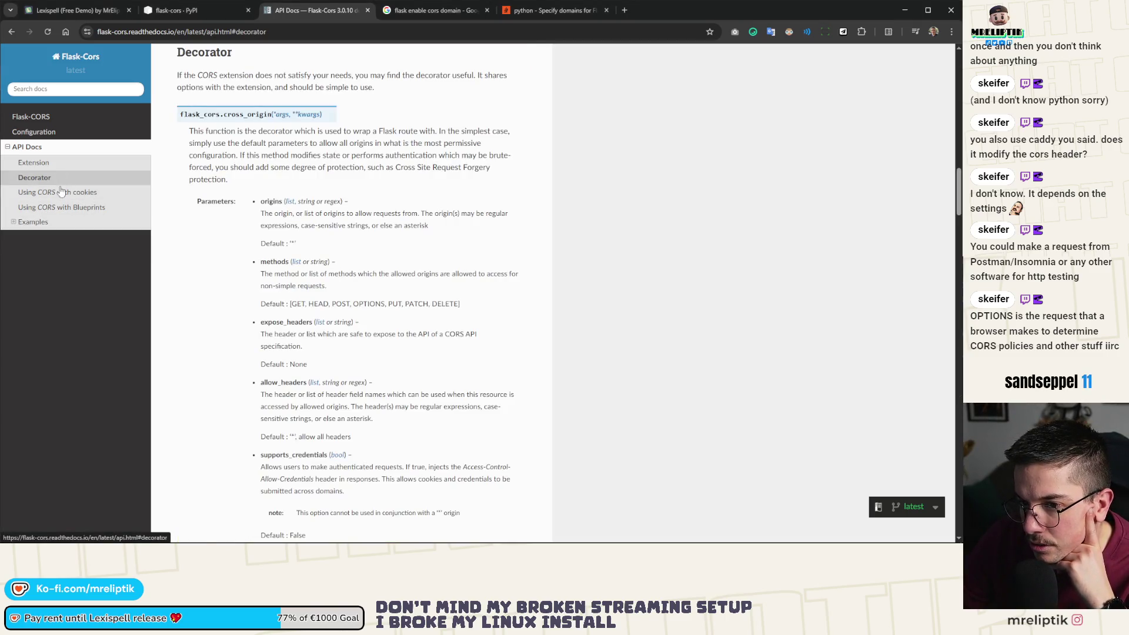
Read the origins parameter in the Flask-Cors Extension reference.
left_click(61, 169)
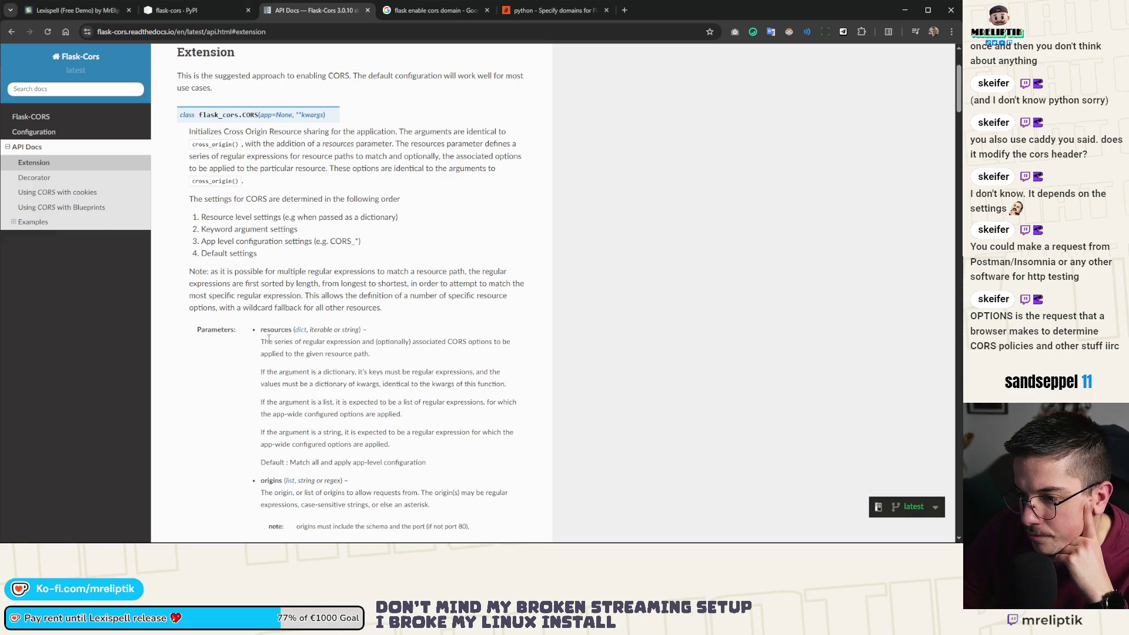
scroll(269, 338, "down", 4)
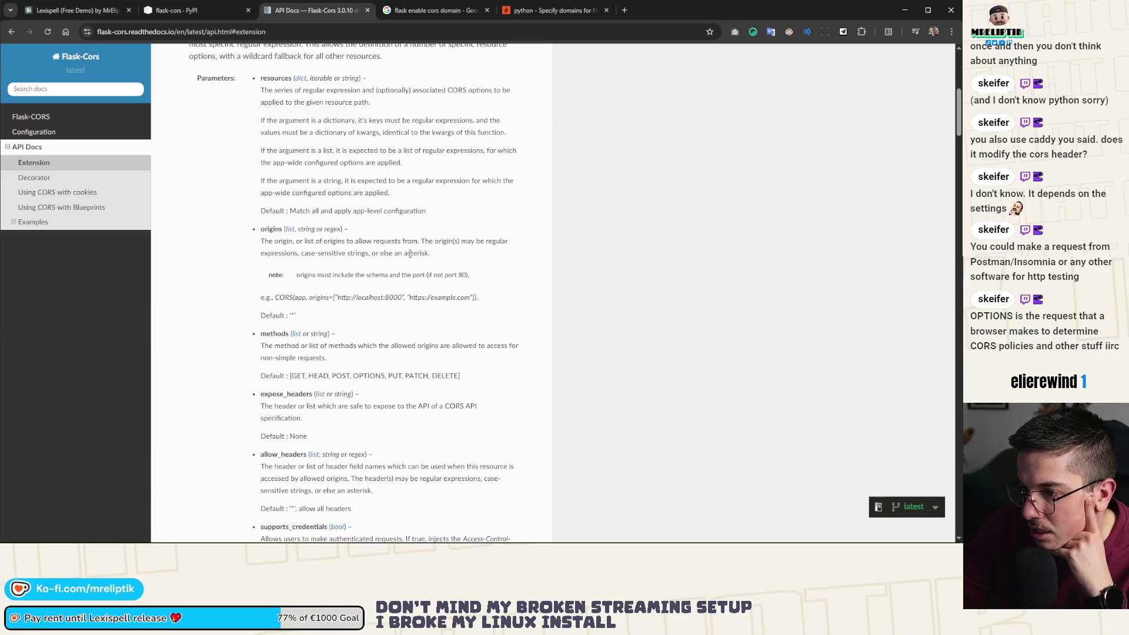
scroll(376, 247, "up", 2)
scroll(330, 244, "down", 2)
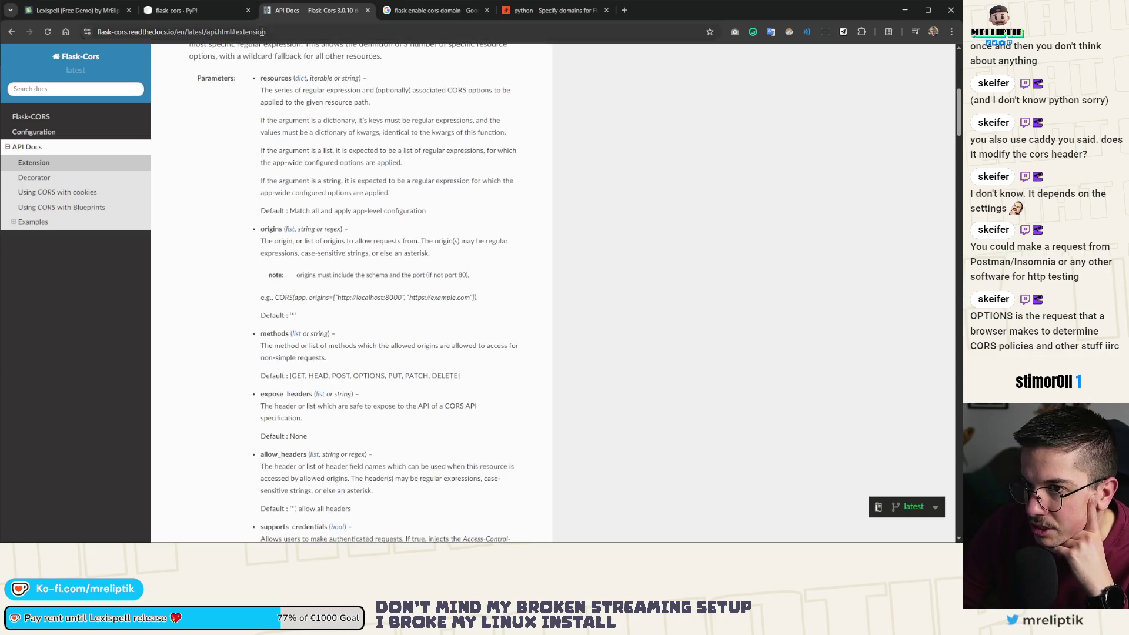
Close the API Docs, PyPI, Google and Stack Overflow tabs, leaving the Lexispell game's Missing Word field focused.
middle_click(301, 14)
left_click(204, 13)
middle_click(202, 9)
middle_click(203, 9)
middle_click(203, 9)
left_click(338, 335)
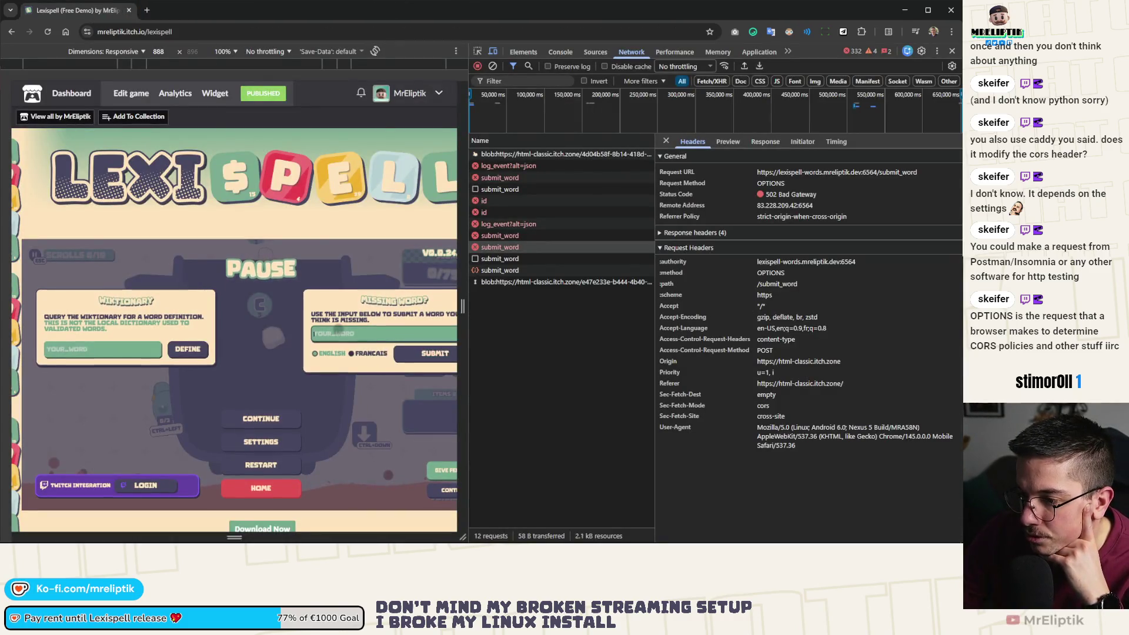
Submit the word 'test' in the game, close DevTools, and minimize Chrome.
type("test")
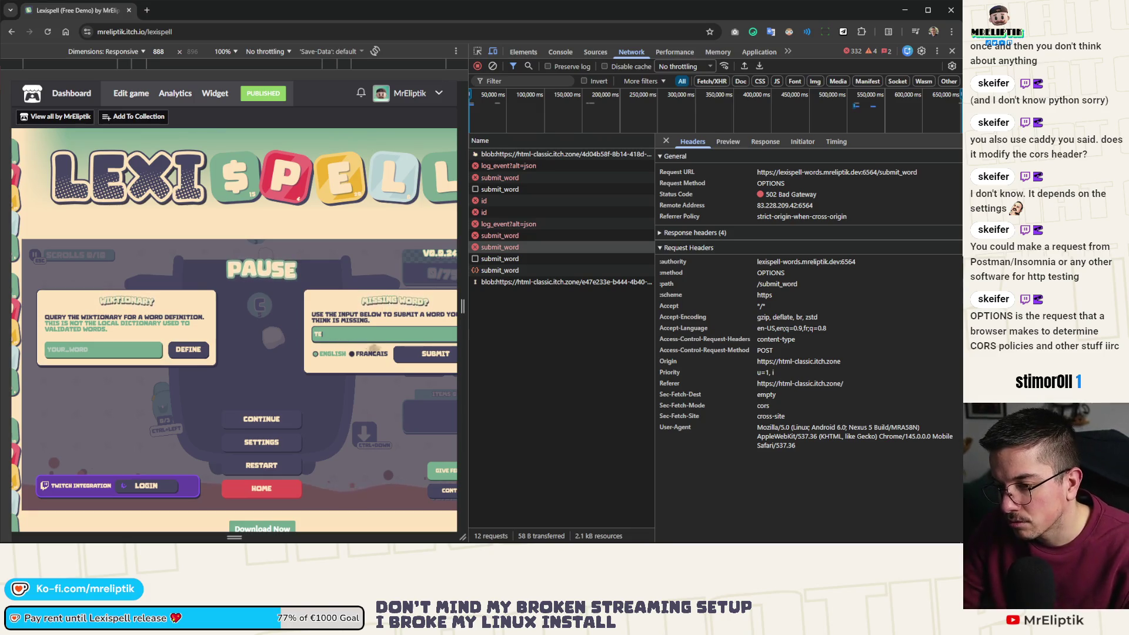
left_click(421, 354)
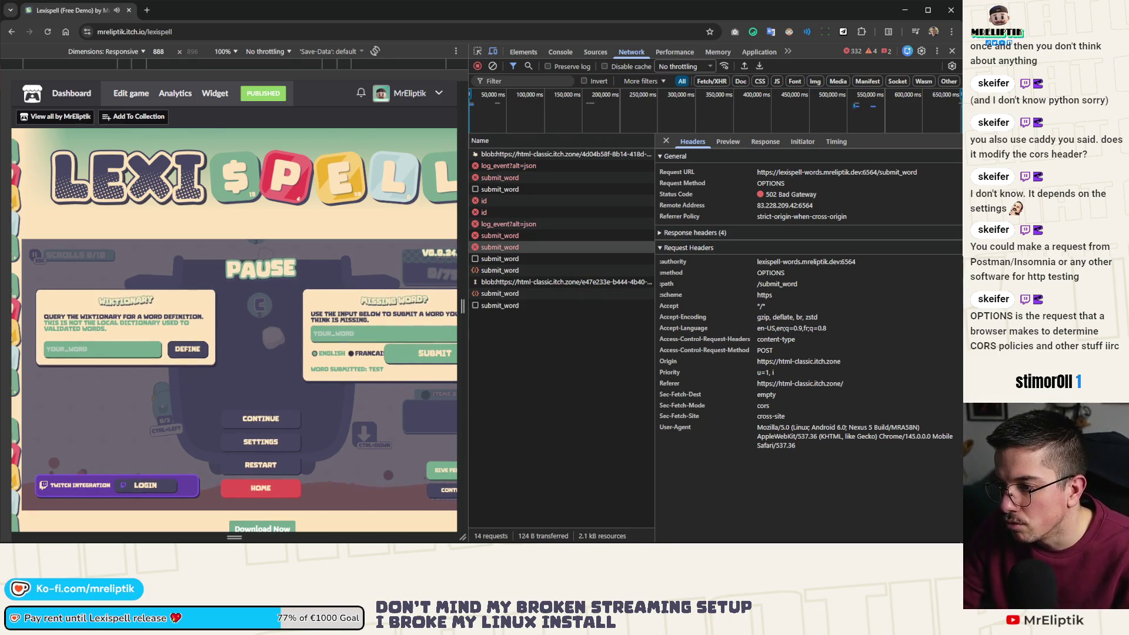
key("F12")
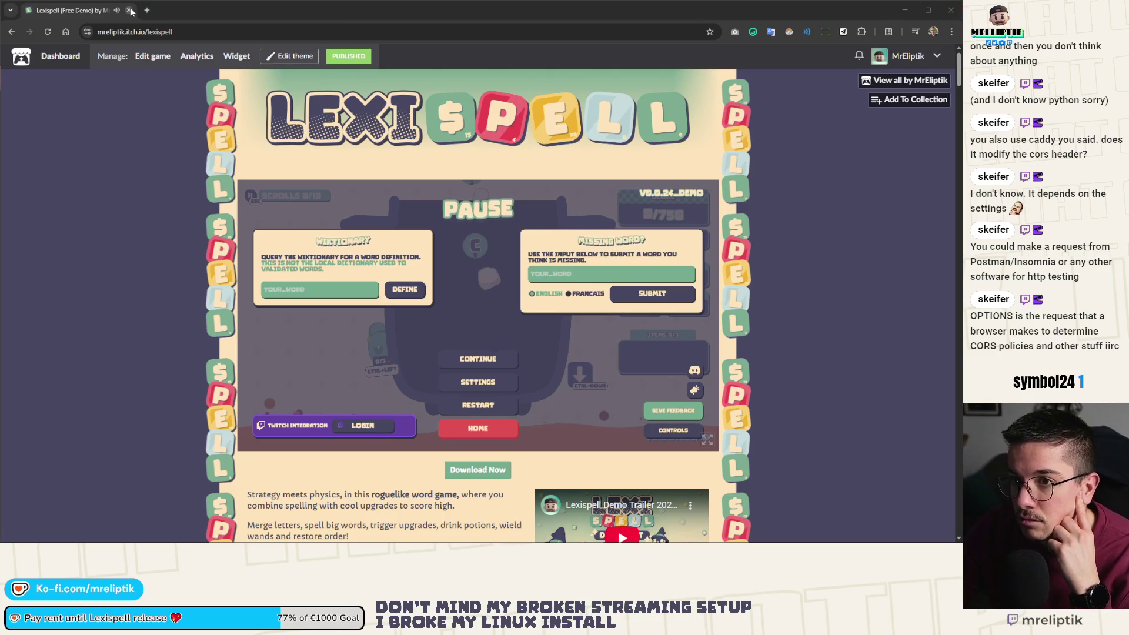
left_click(906, 12)
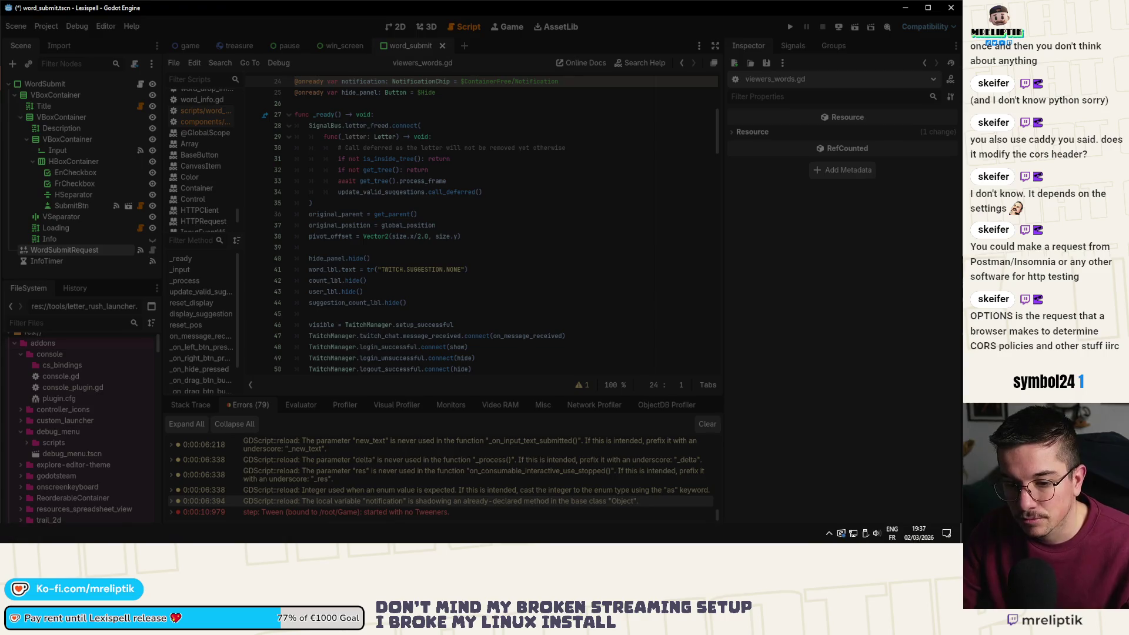
Stage word_submit.gd and commit it with the message 'change port because reserved'.
key("alt+Tab")
left_click(87, 121)
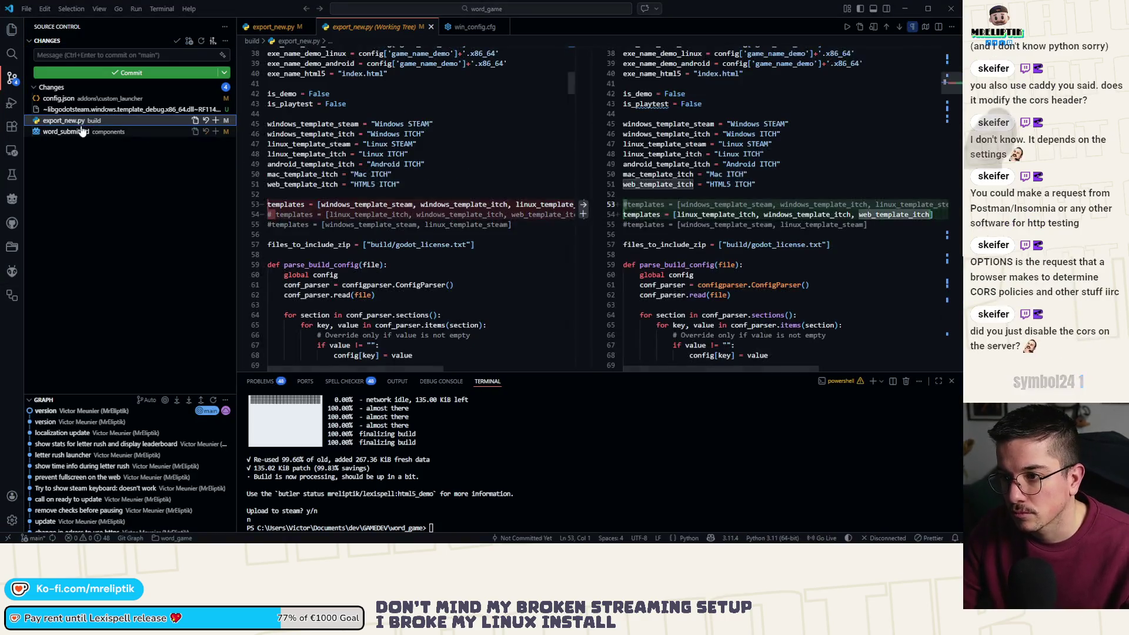
left_click(82, 132)
left_click(216, 132)
left_click(75, 55)
type("change")
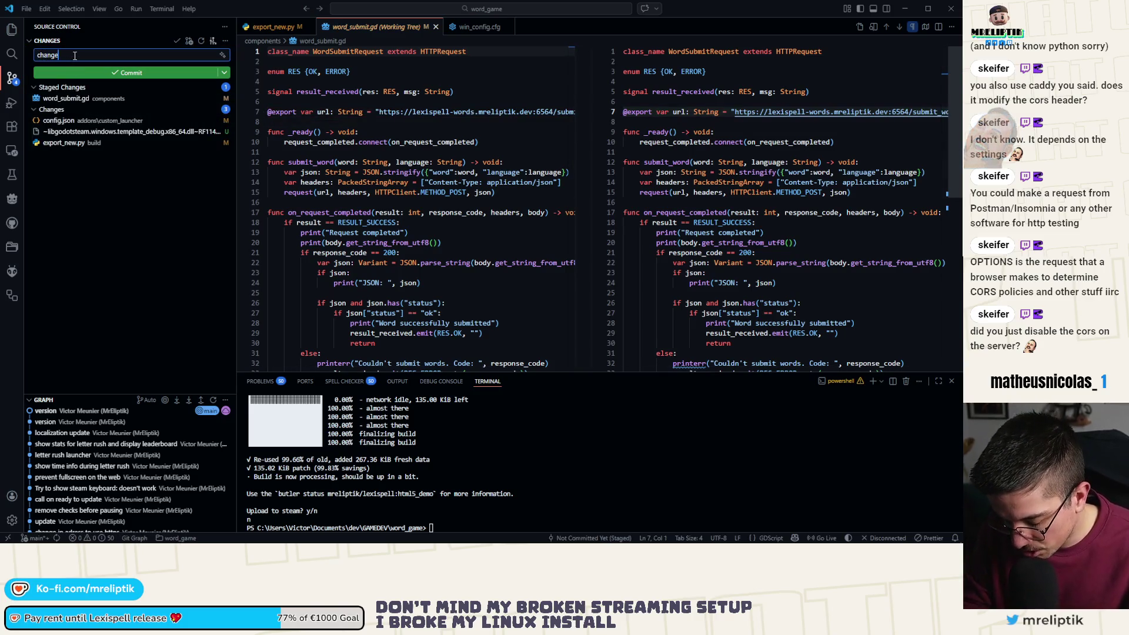
type(" port because ")
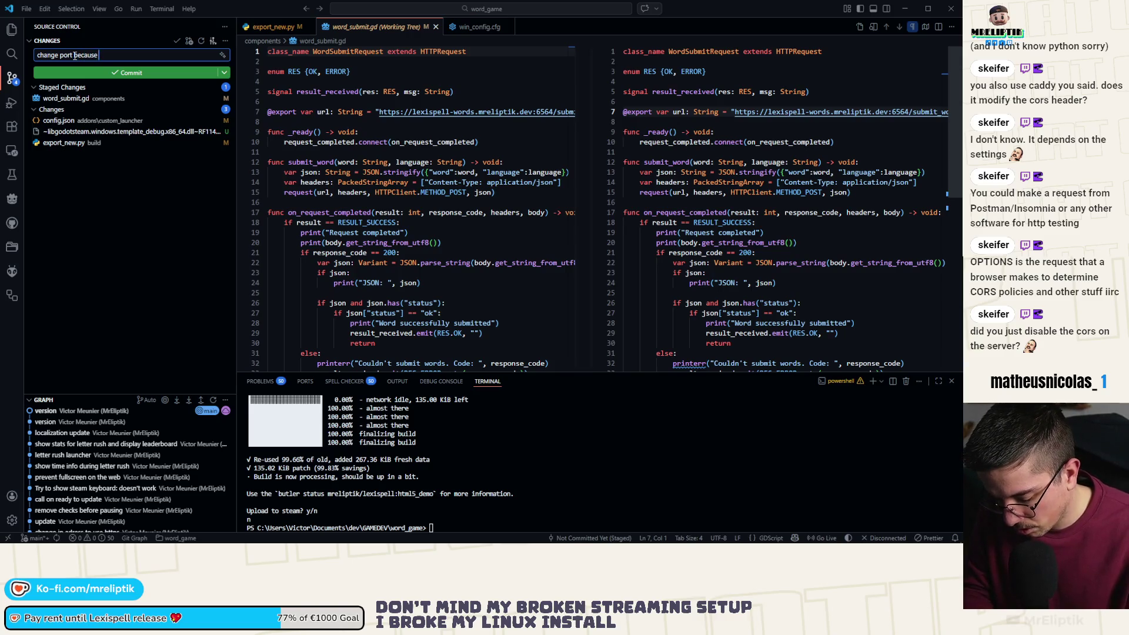
type("reserved")
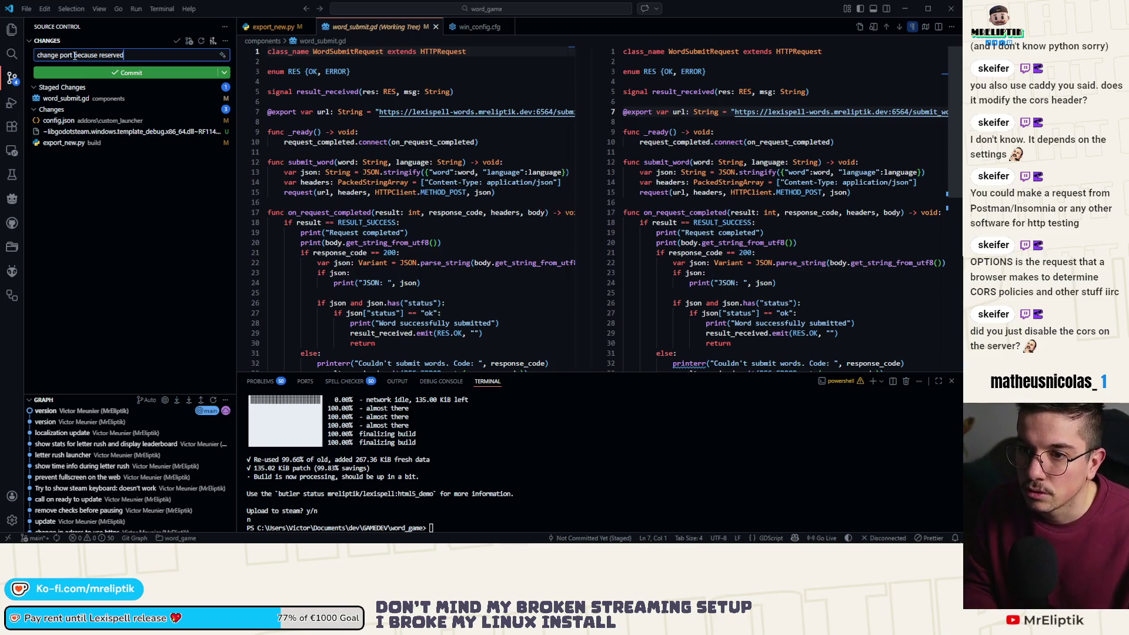
key("ctrl+Return")
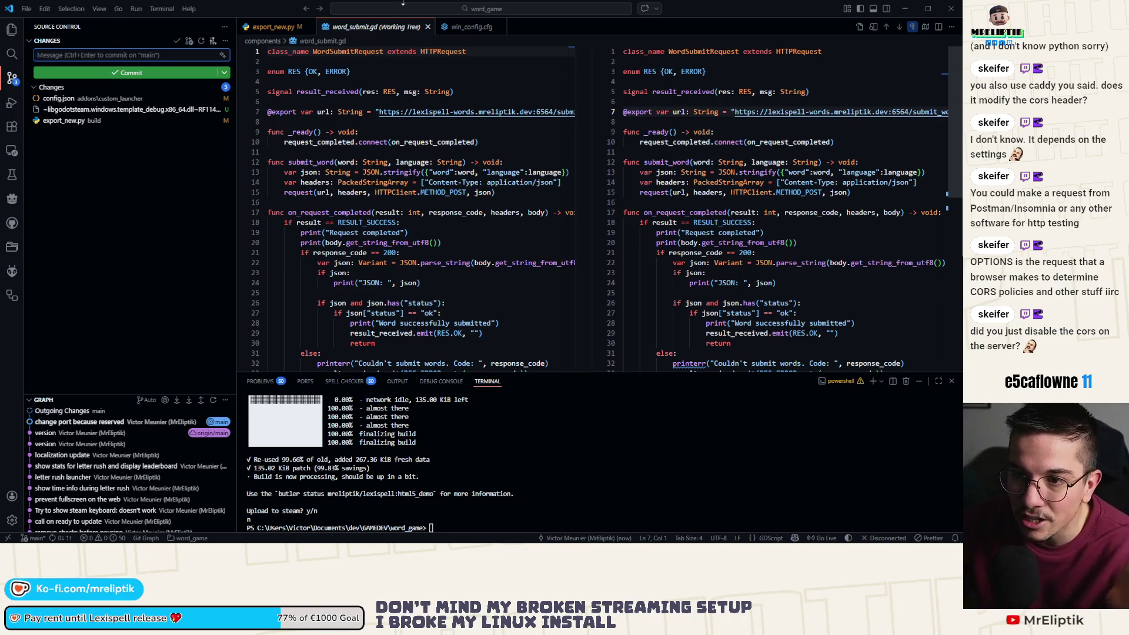
Review the committed change and close Visual Studio Code.
left_click(128, 196)
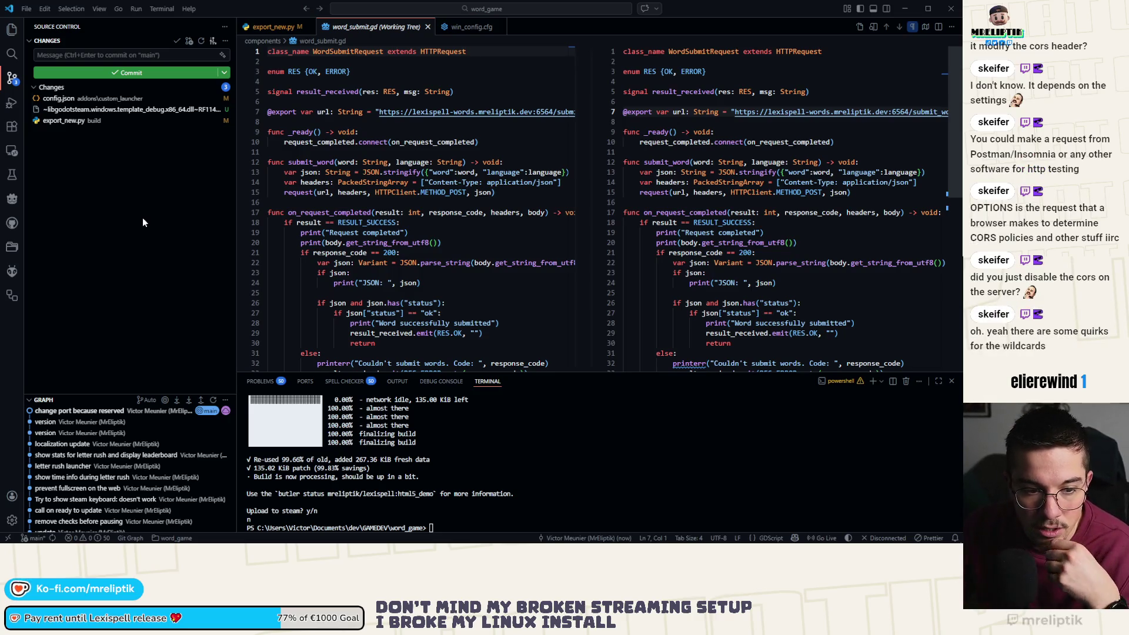
left_click(186, 368)
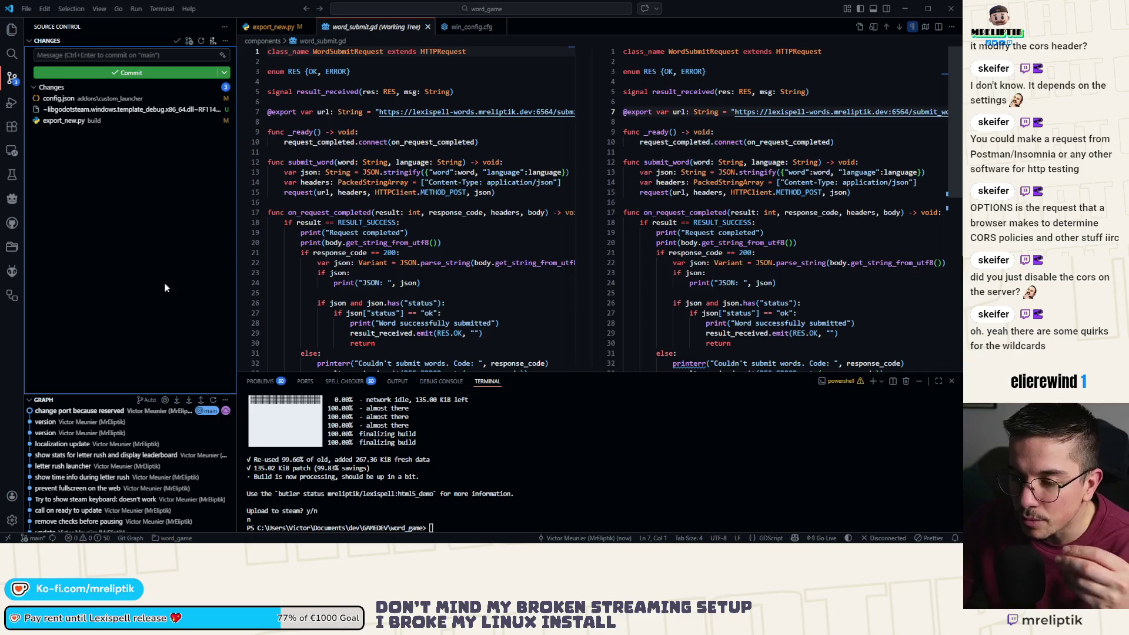
left_click(950, 8)
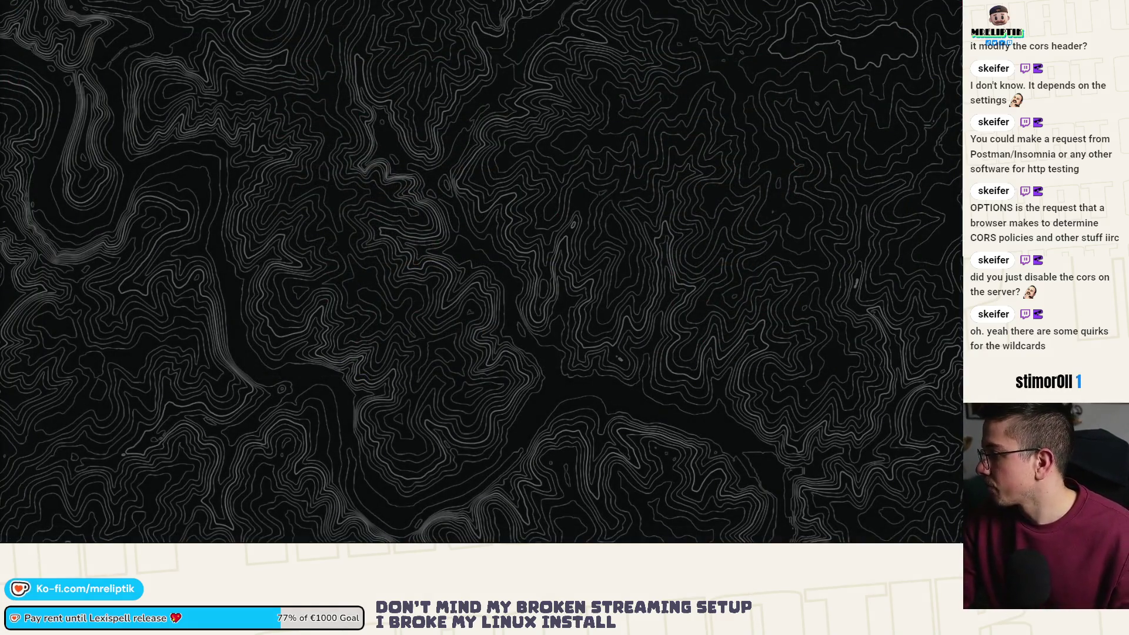